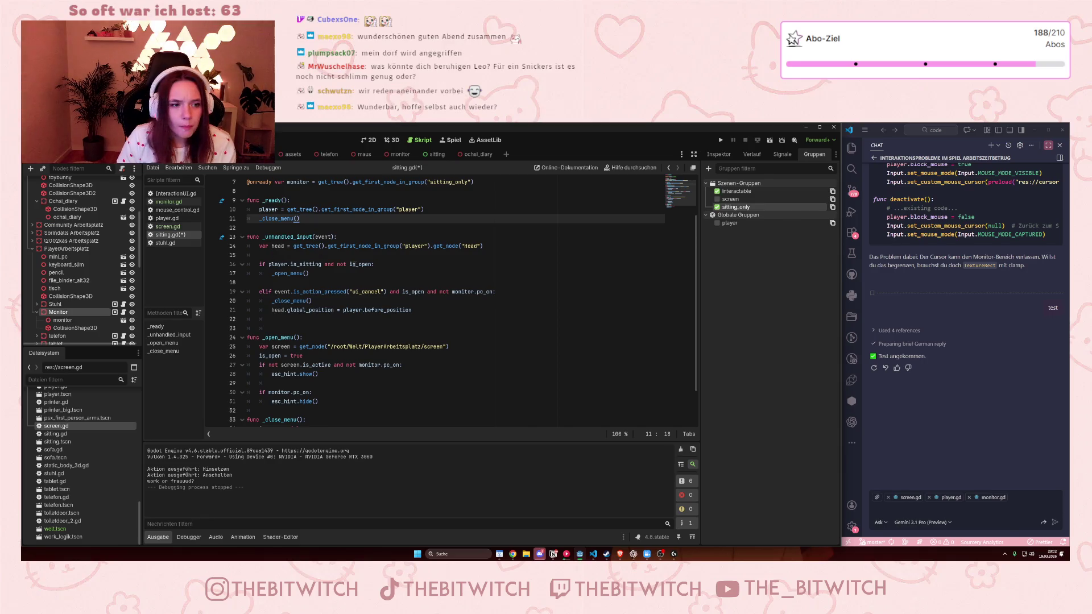
Step: Review sitting.gd, from the player group name on line 10 down to _open_menu
drag(259, 210, 421, 210)
click(402, 245)
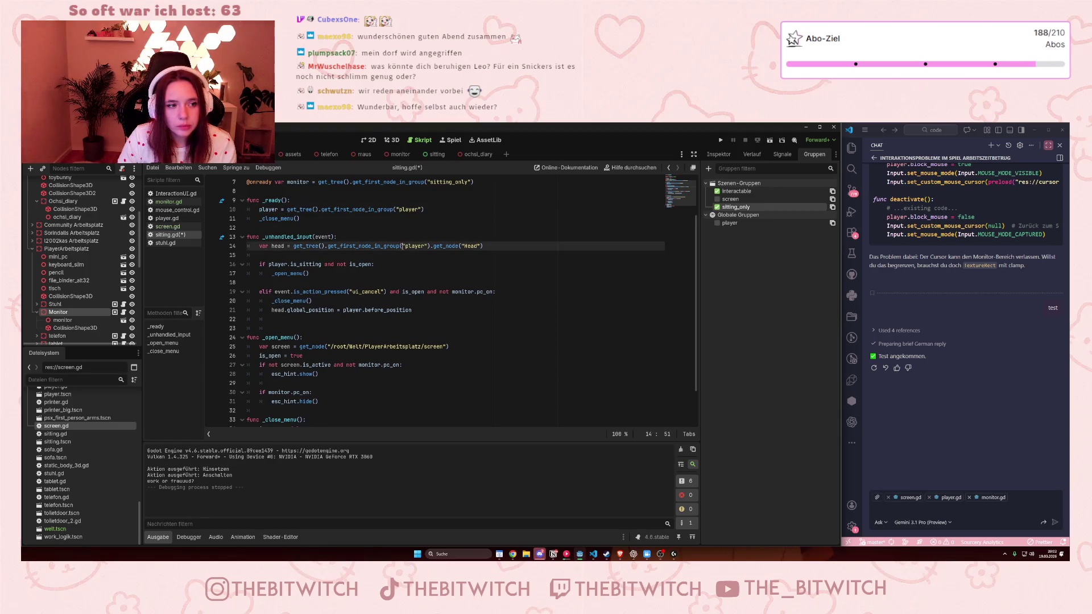
scroll(426, 270, up, 2)
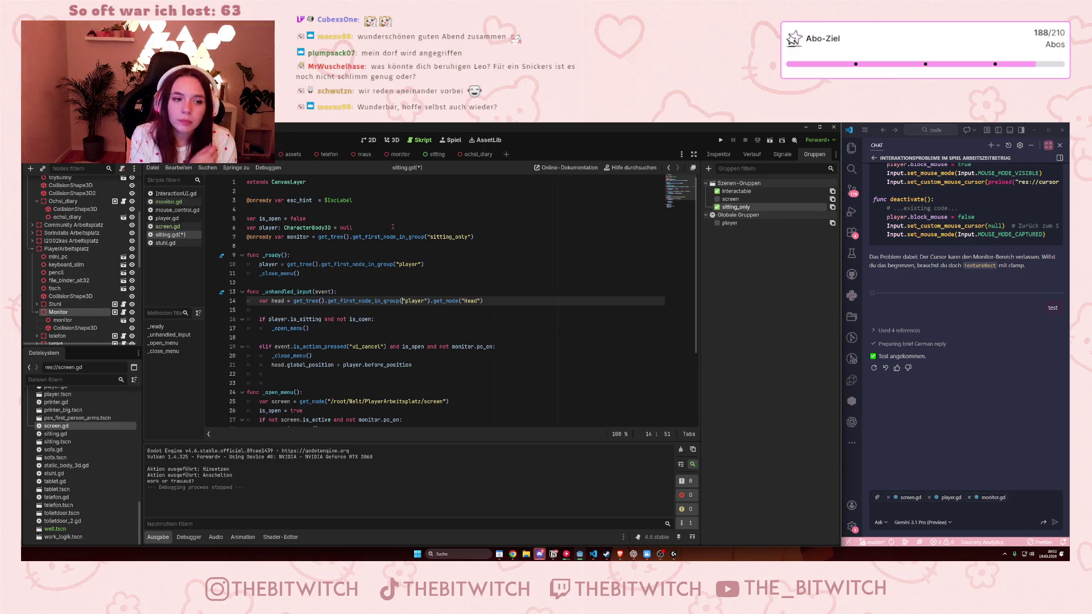
scroll(357, 244, down, 3)
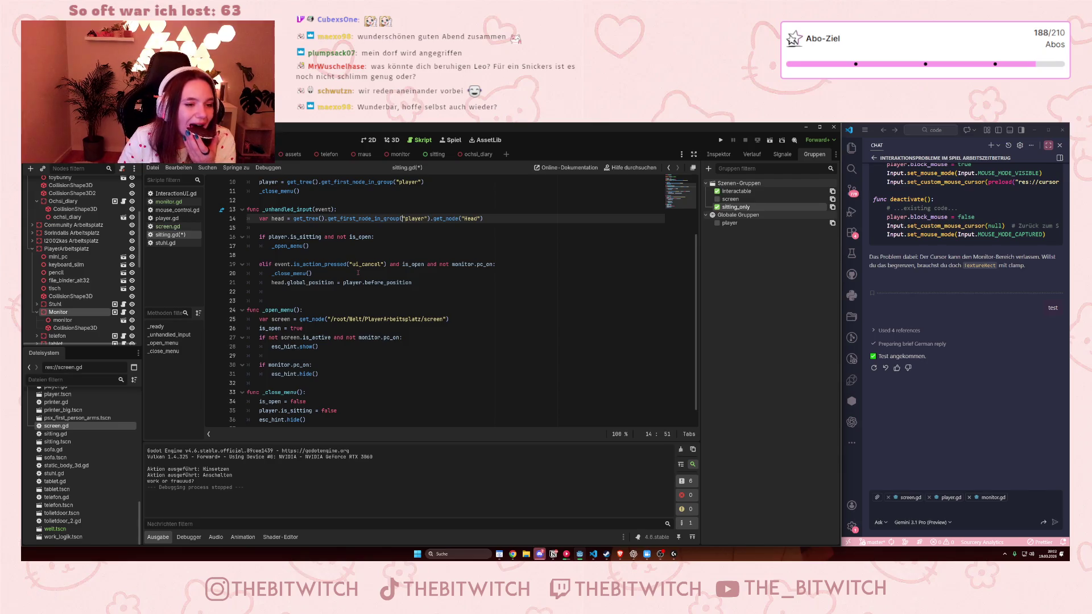
scroll(358, 273, up, 3)
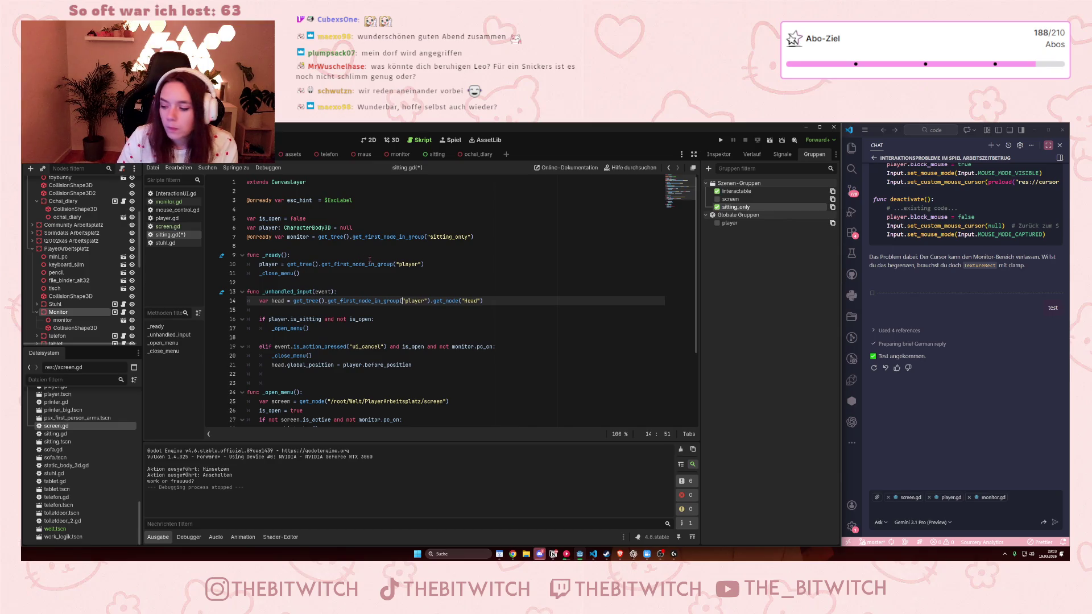
scroll(371, 265, down, 4)
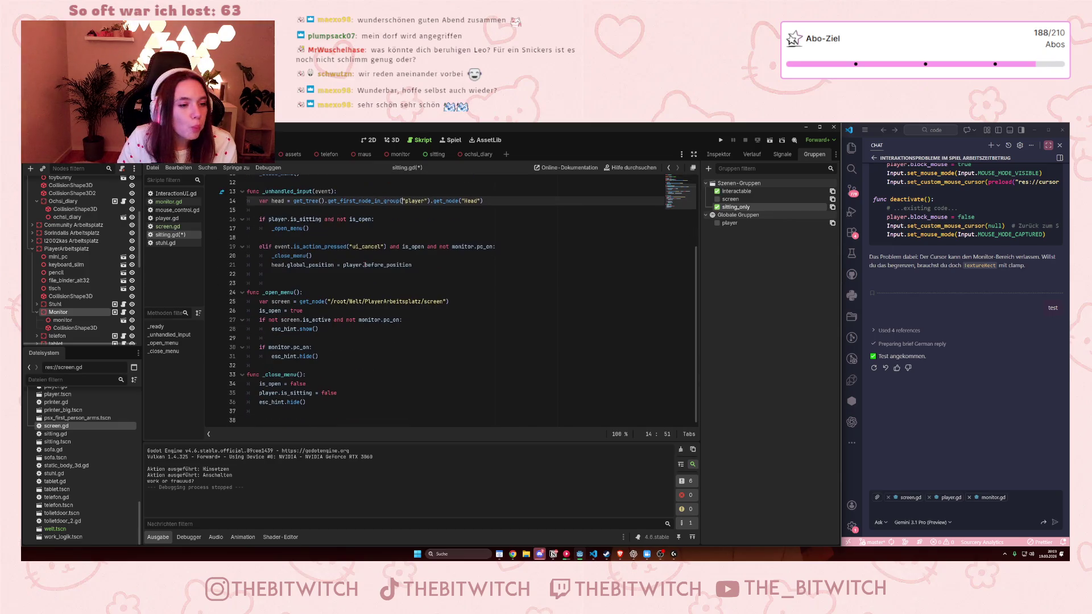
scroll(372, 272, up, 4)
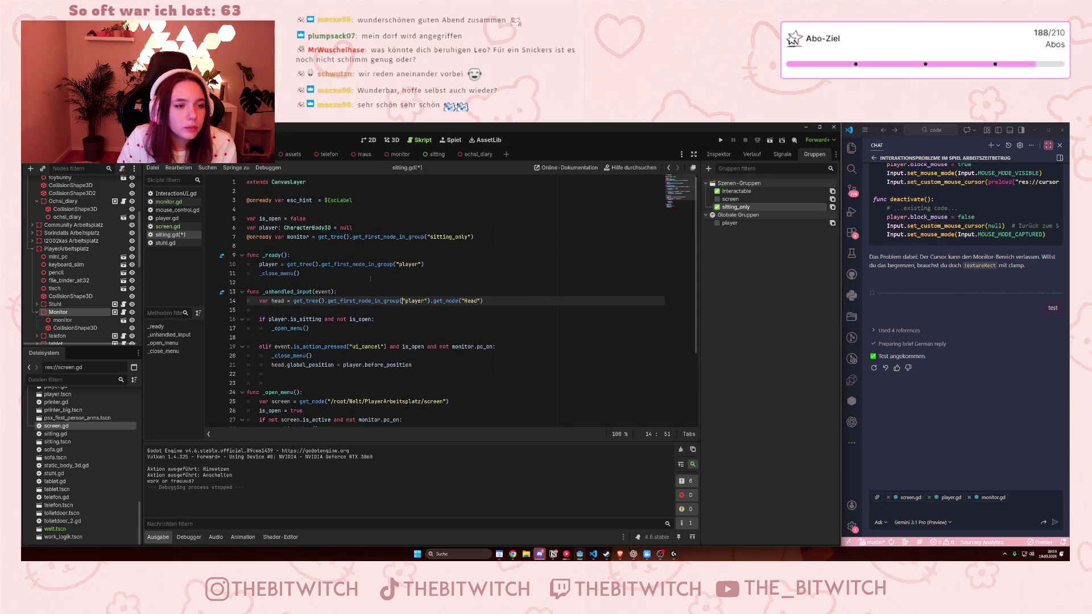
mouse_move(308, 227)
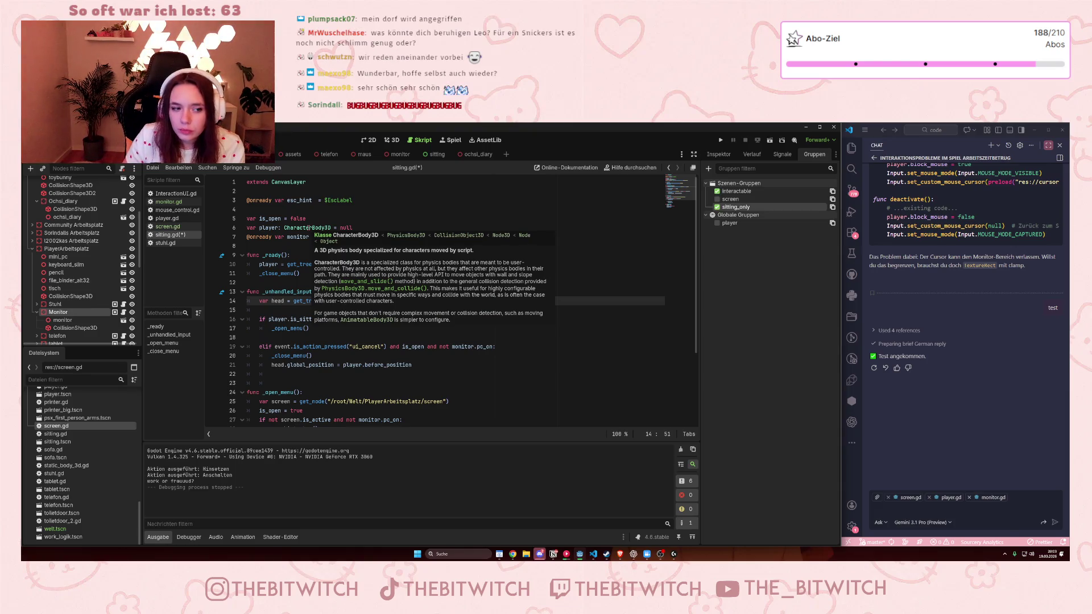
scroll(356, 356, down, 1)
scroll(356, 352, down, 2)
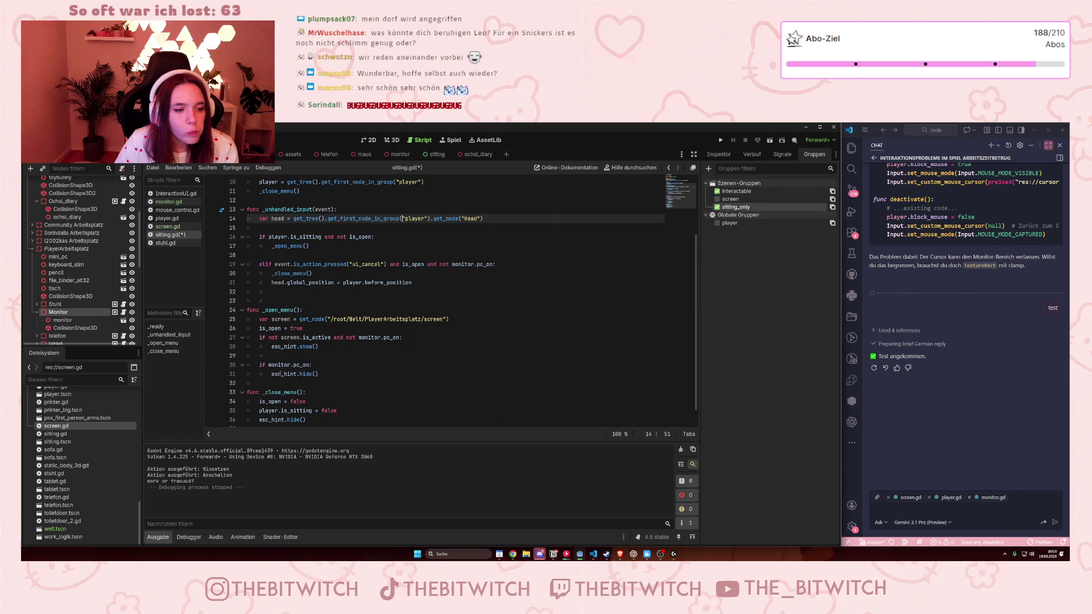
Step: Try deleting the if monitor.pc_on check in _open_menu, then undo it
drag(321, 373, 247, 364)
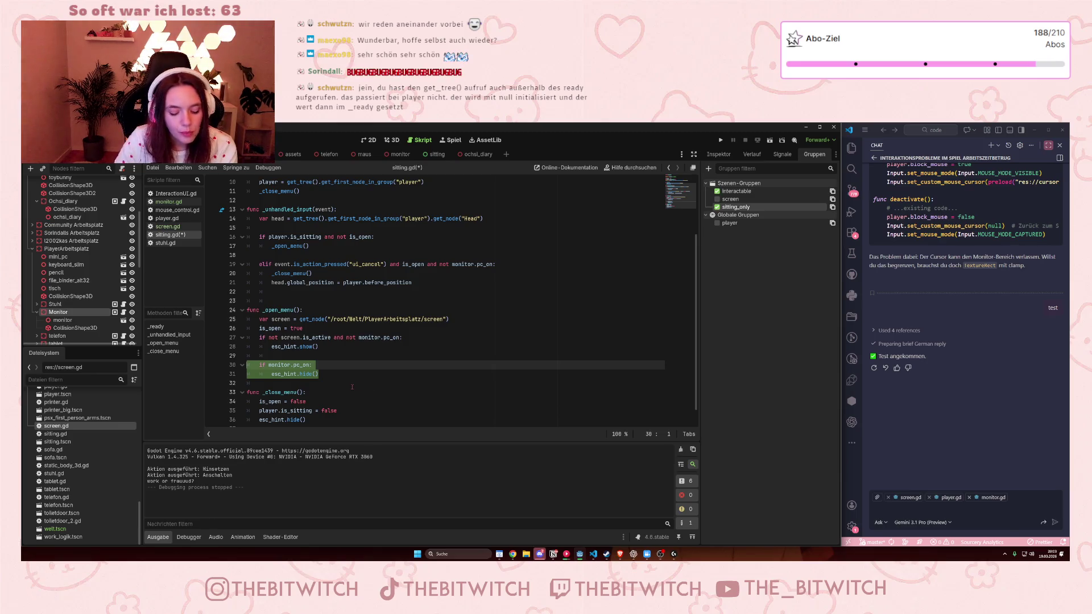
key(BackSpace)
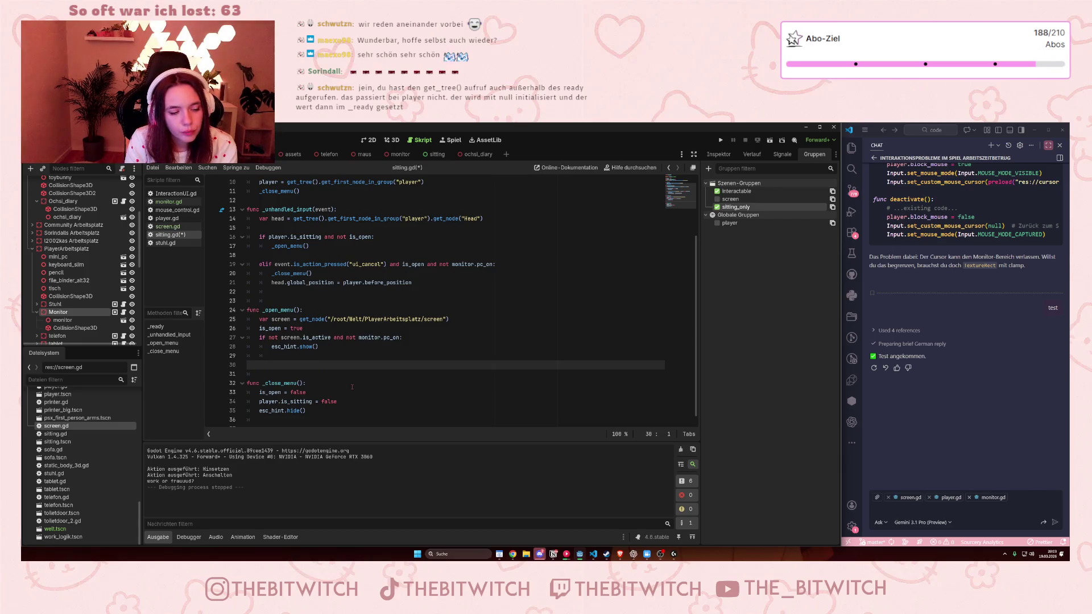
key(ctrl+z)
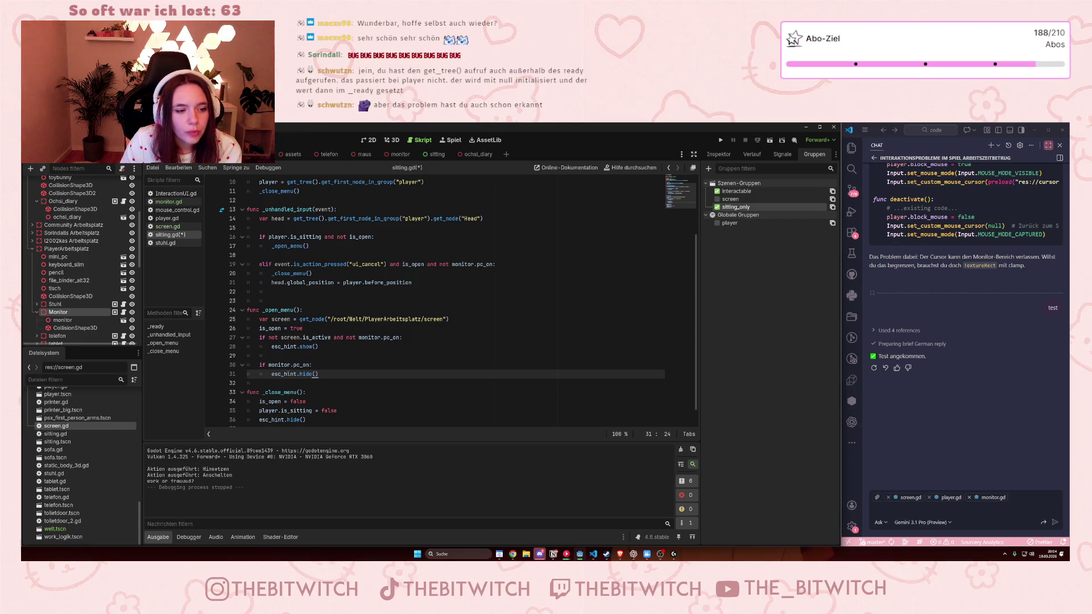
Step: Delete the if monitor.pc_on / esc_hint.hide() lines and the leftover blank line from _open_menu
click(272, 364)
drag(320, 374, 240, 366)
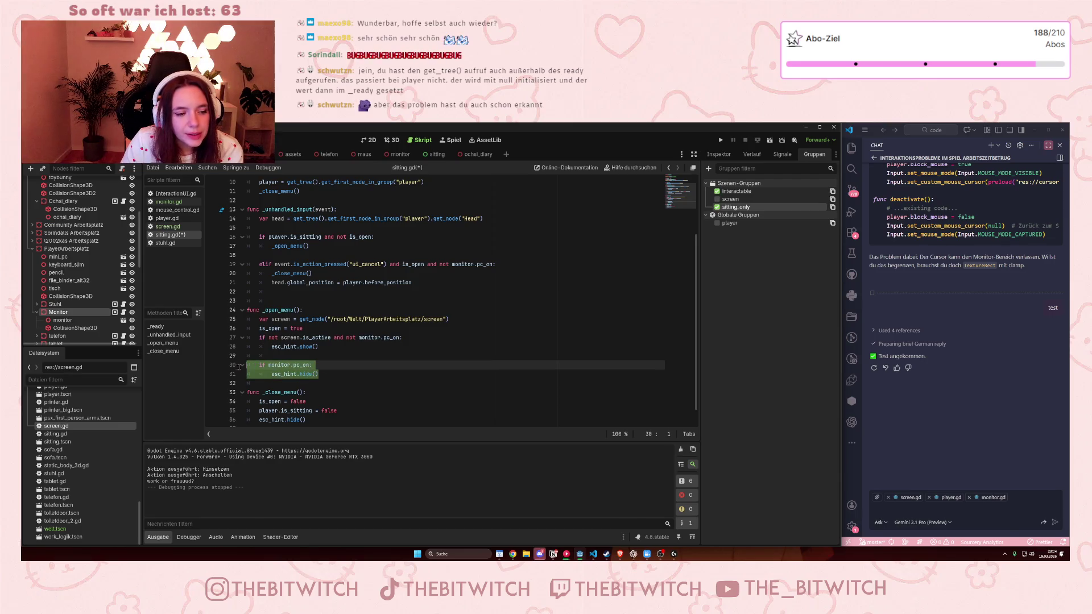
key(BackSpace)
key(BackSpace)
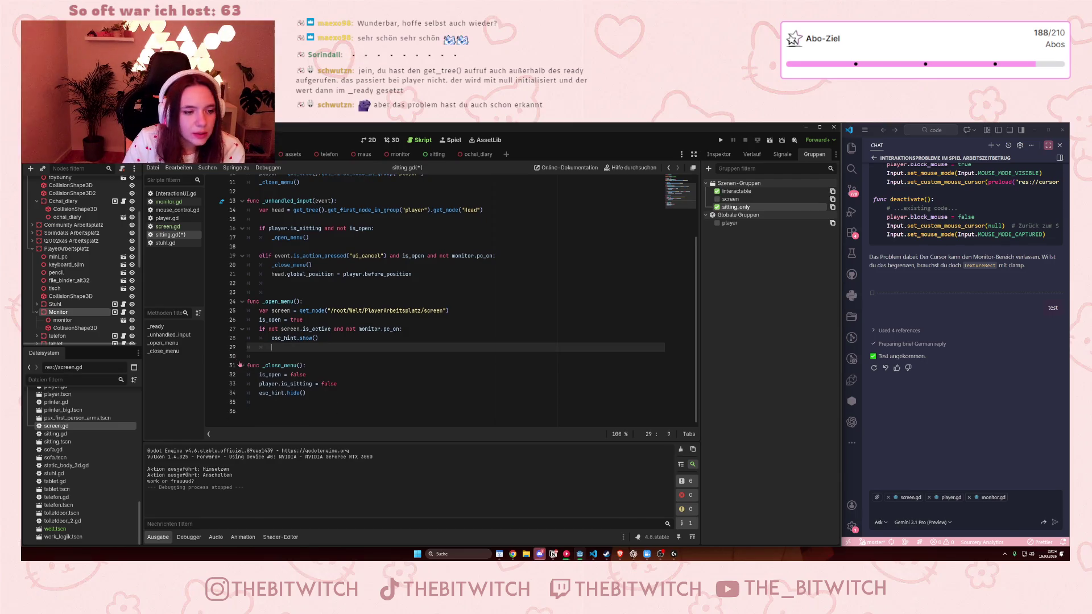
key(BackSpace)
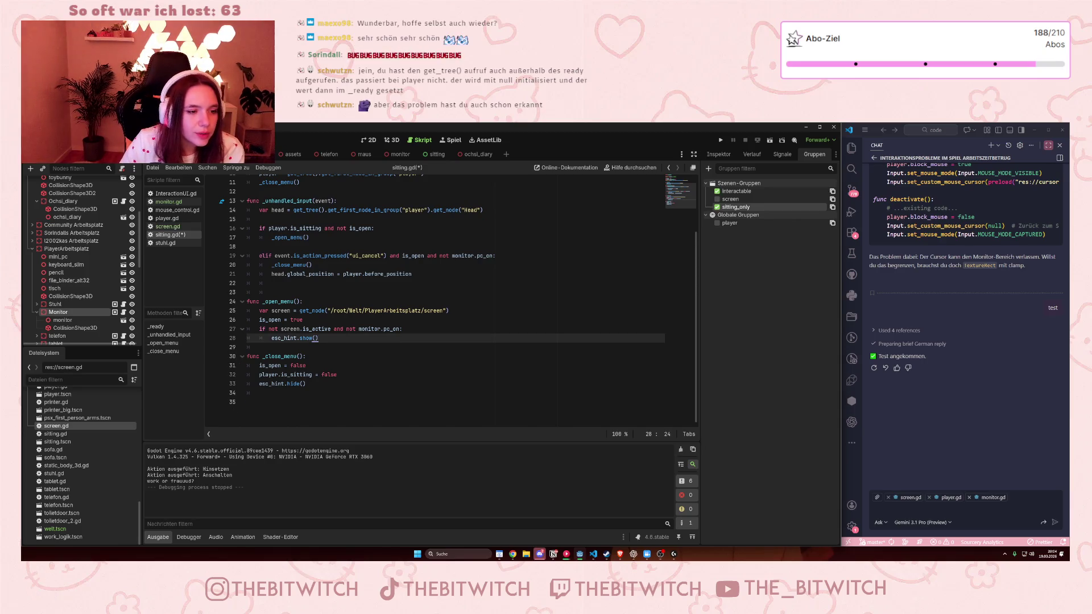
scroll(490, 301, up, 3)
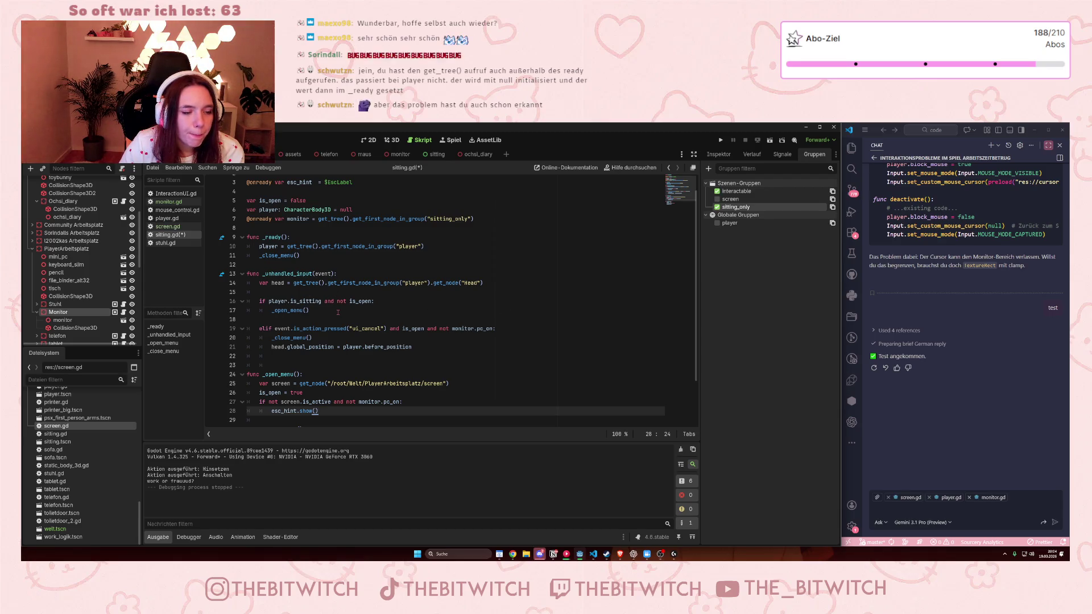
scroll(338, 313, up, 1)
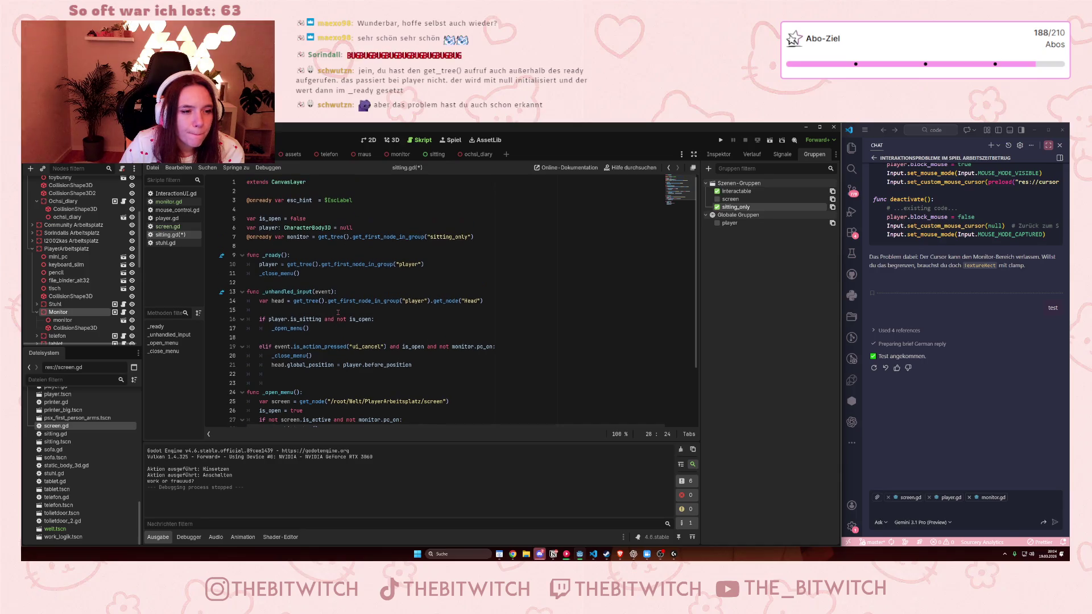
click(314, 277)
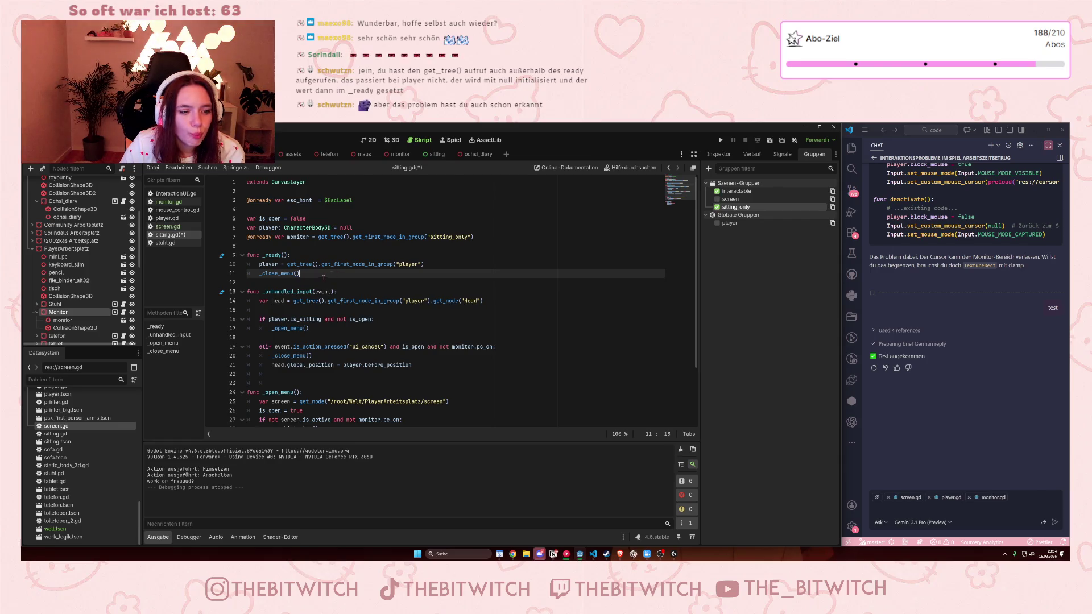
Step: Add 'if monitor.pc_on: esc_hint.hide()' after _close_menu() in _ready and save sitting.gd
scroll(323, 278, down, 2)
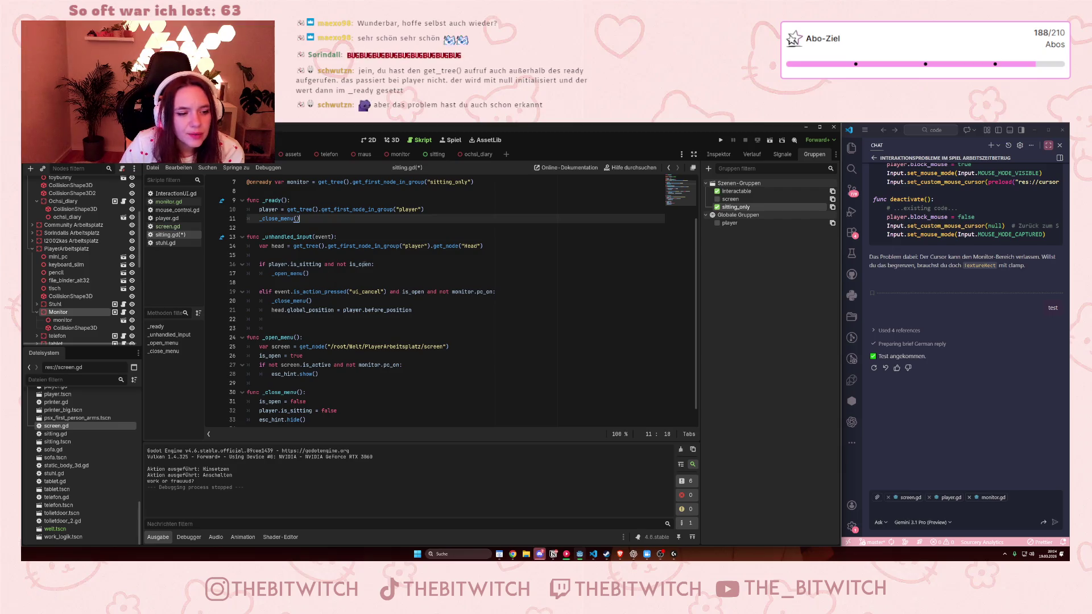
key(Return)
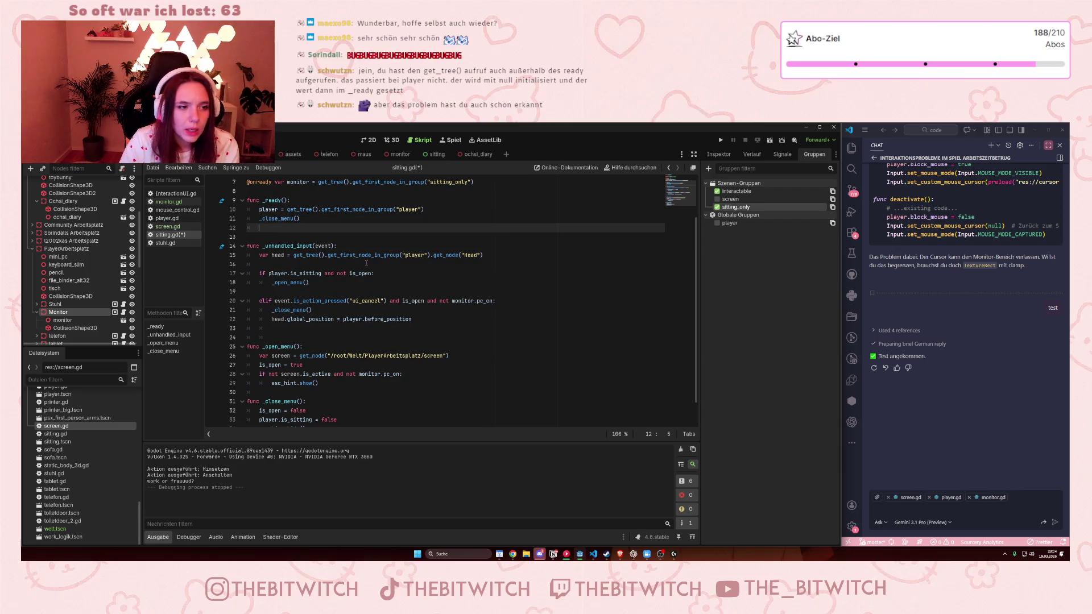
text(if )
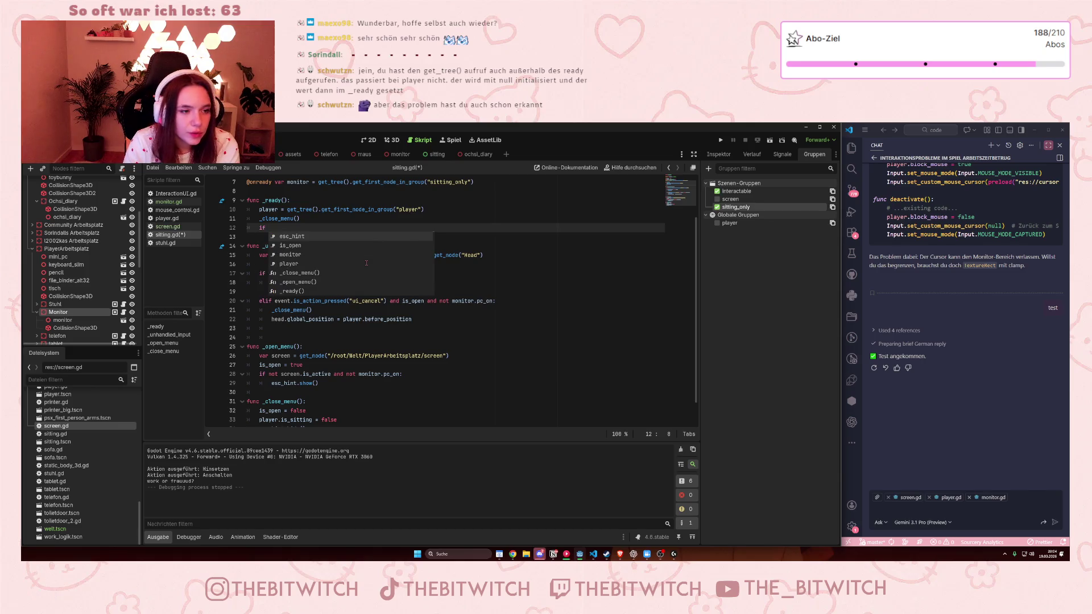
text(not)
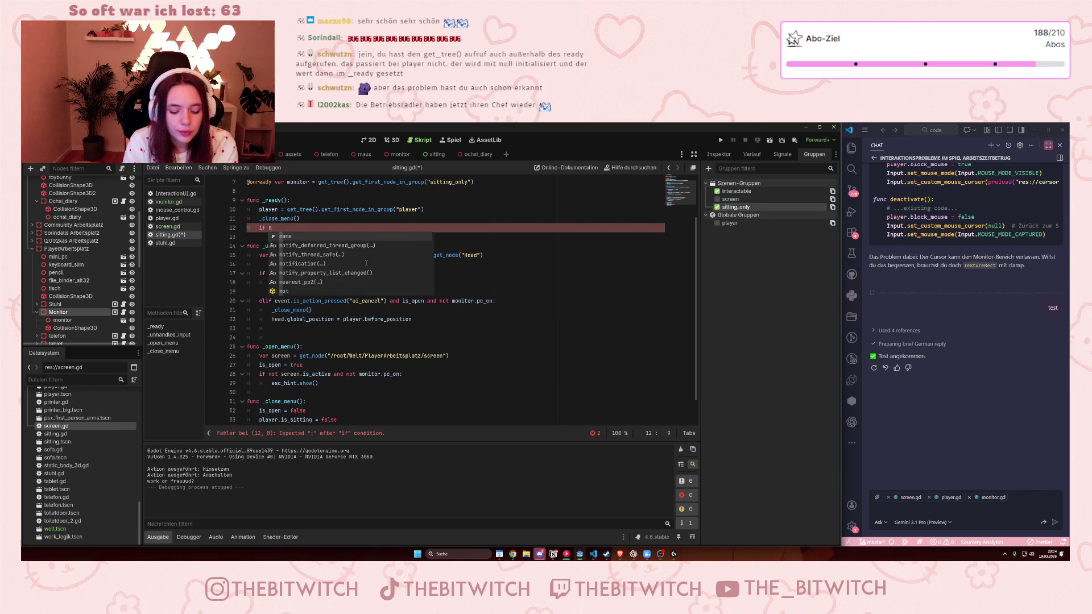
key(BackSpace)
key(BackSpace)
key(BackSpace)
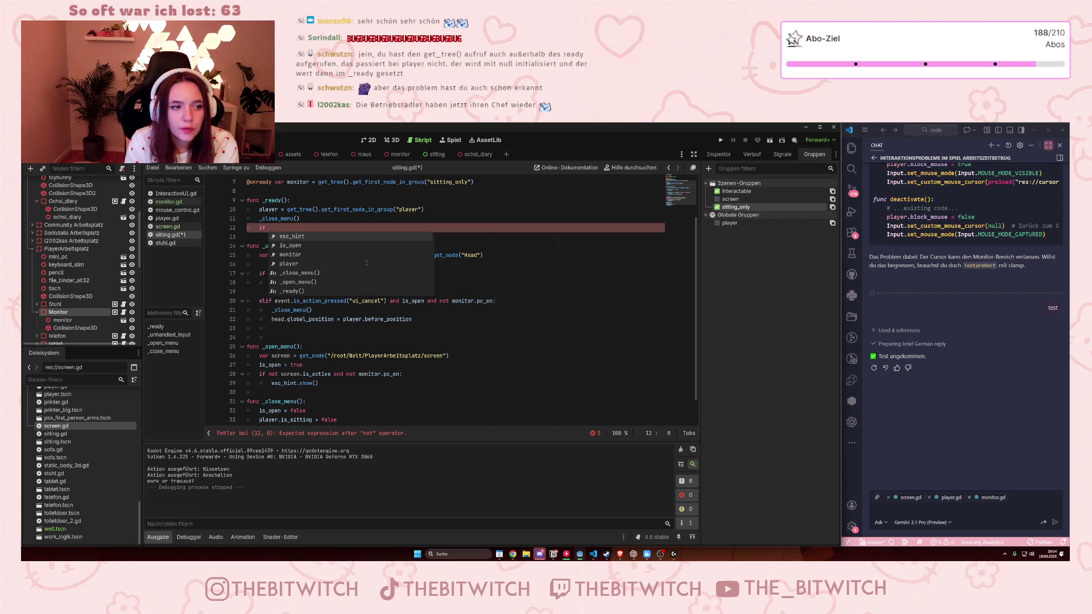
text(monito)
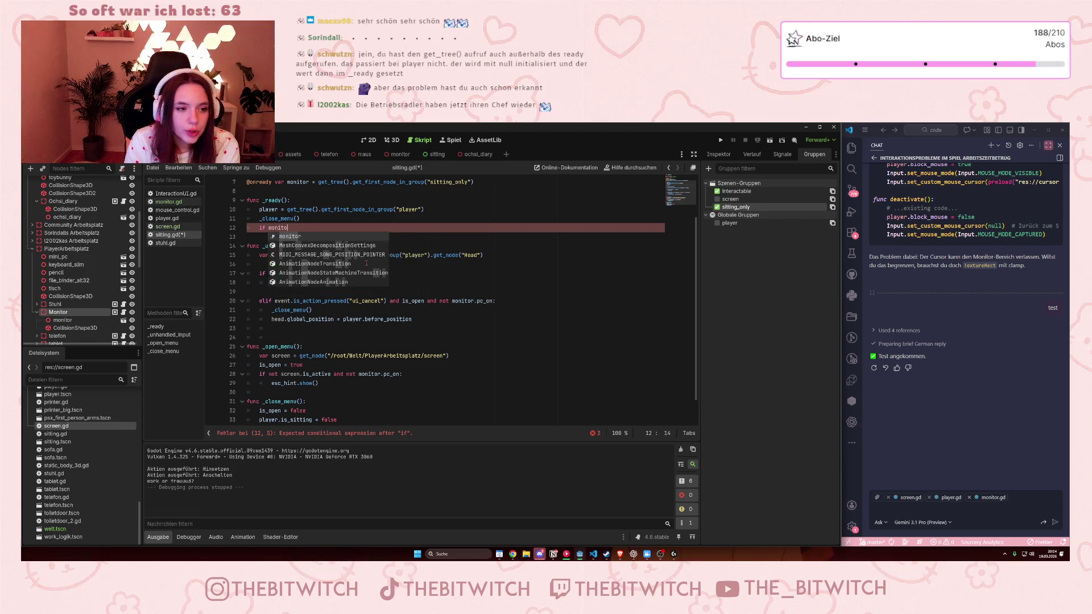
text(r.)
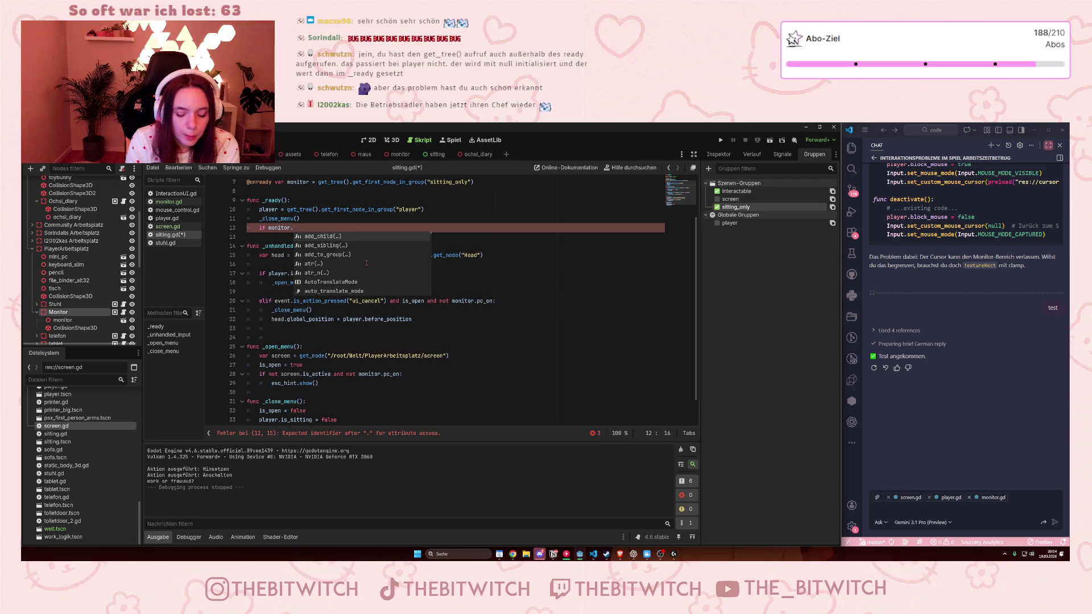
text(pc_on:)
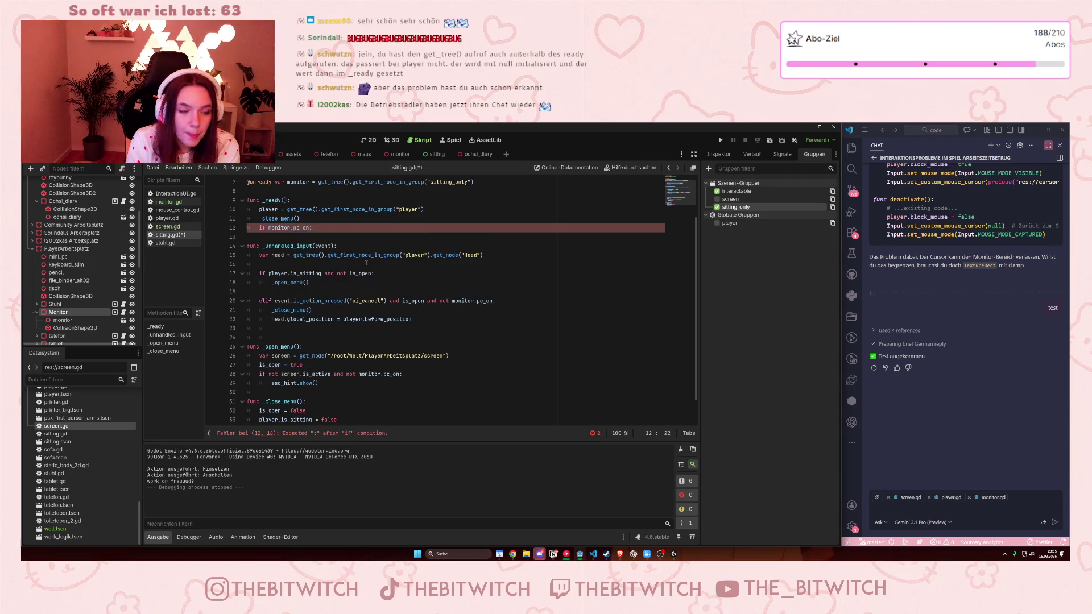
key(Return)
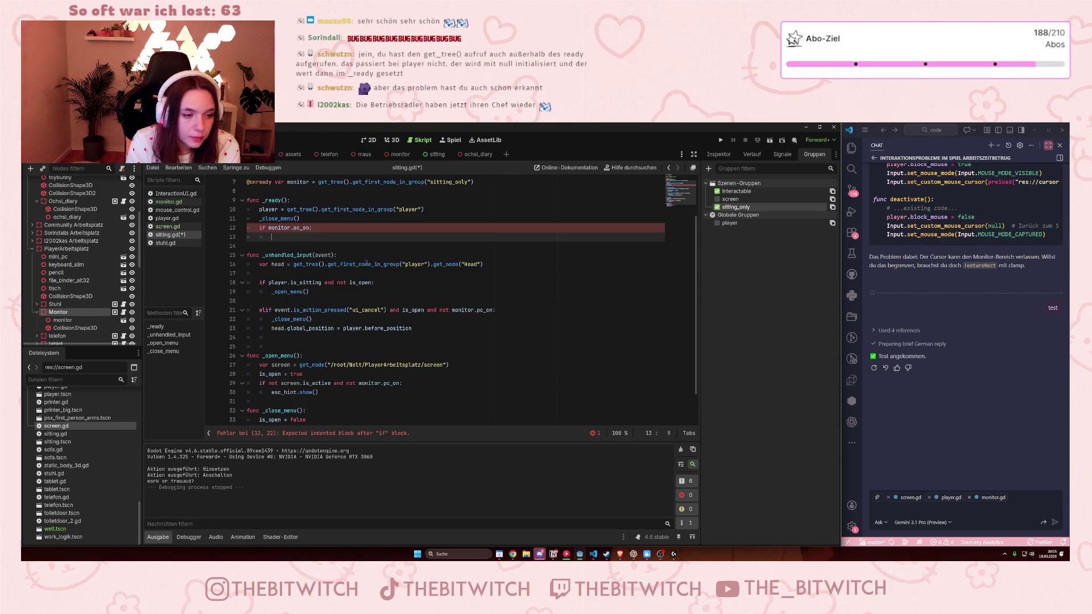
text(esc)
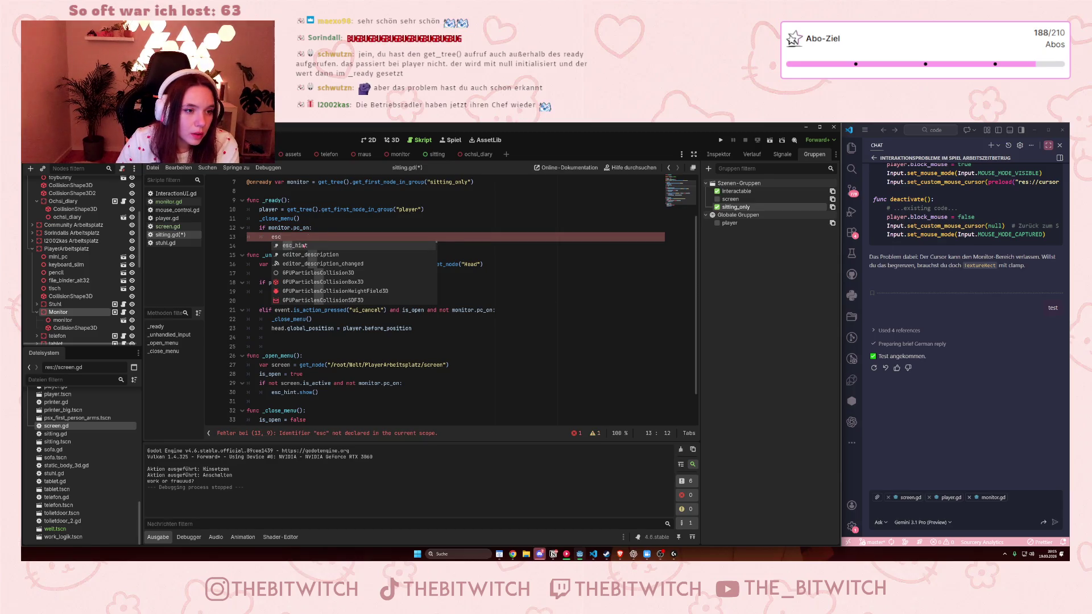
key(Return)
text(hint.hide)
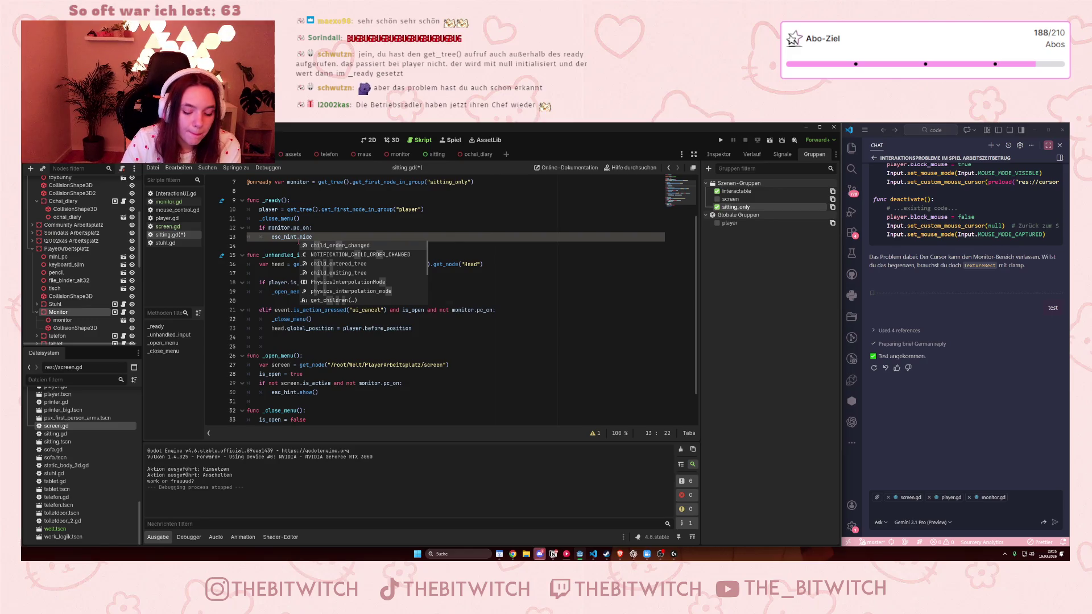
key(Return)
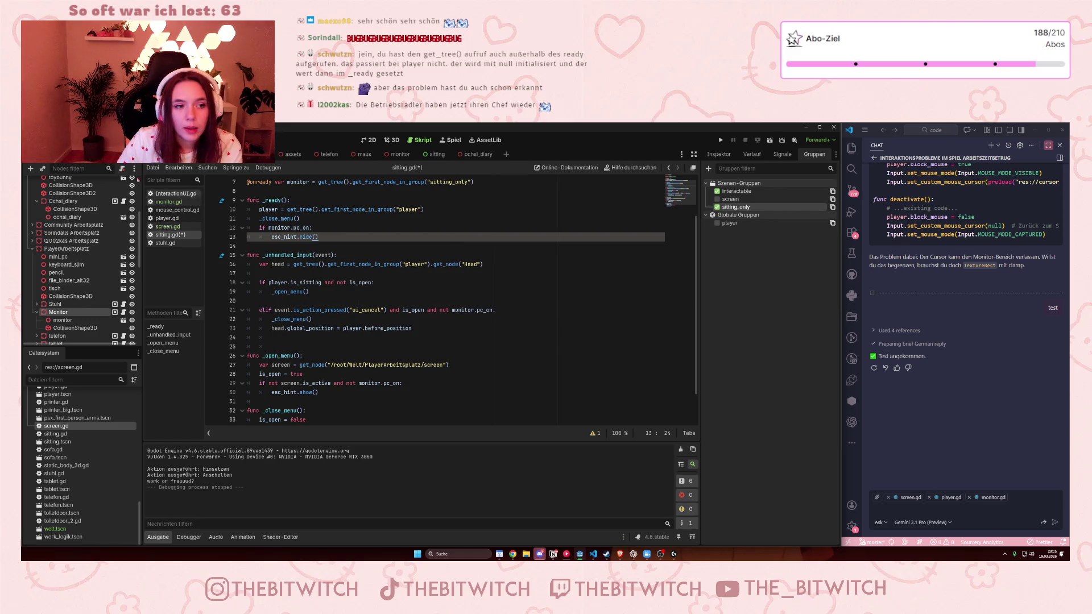
key(Down)
key(Down)
key(Down)
key(ctrl+s)
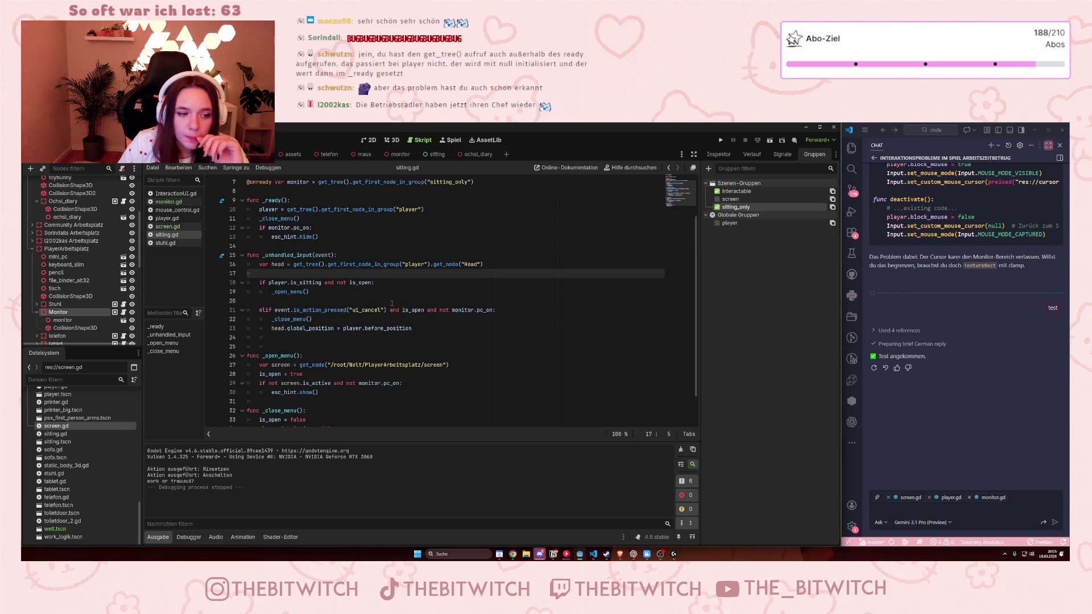
scroll(391, 304, down, 1)
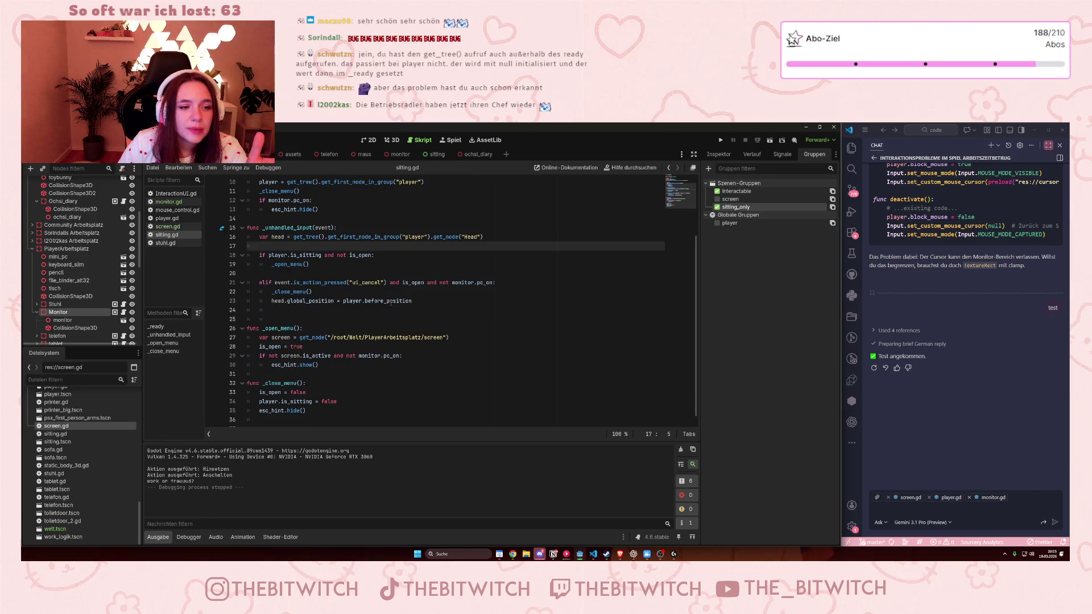
scroll(392, 303, up, 1)
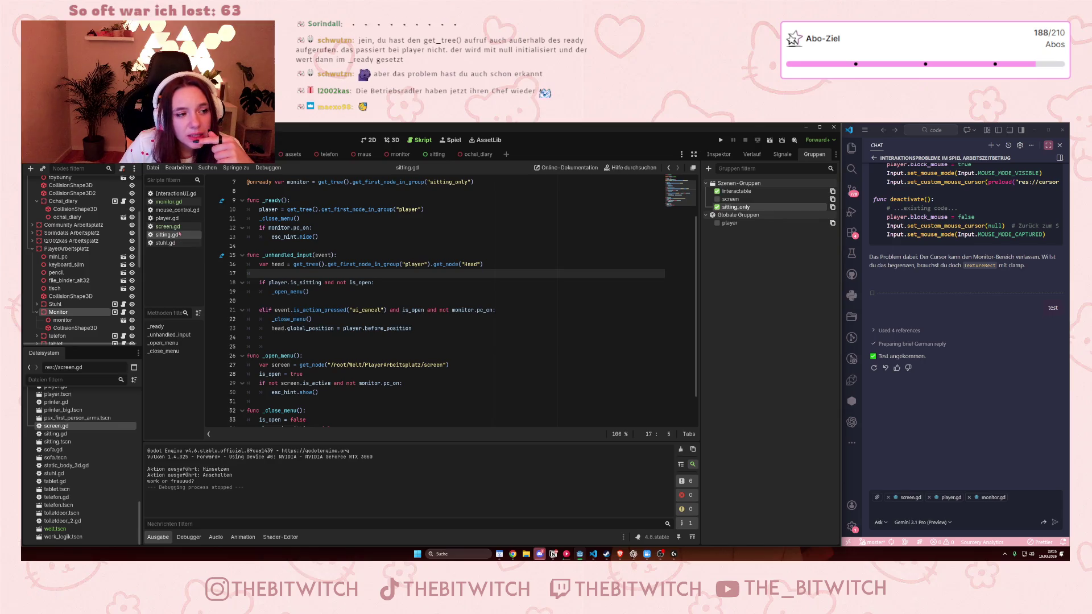
click(171, 203)
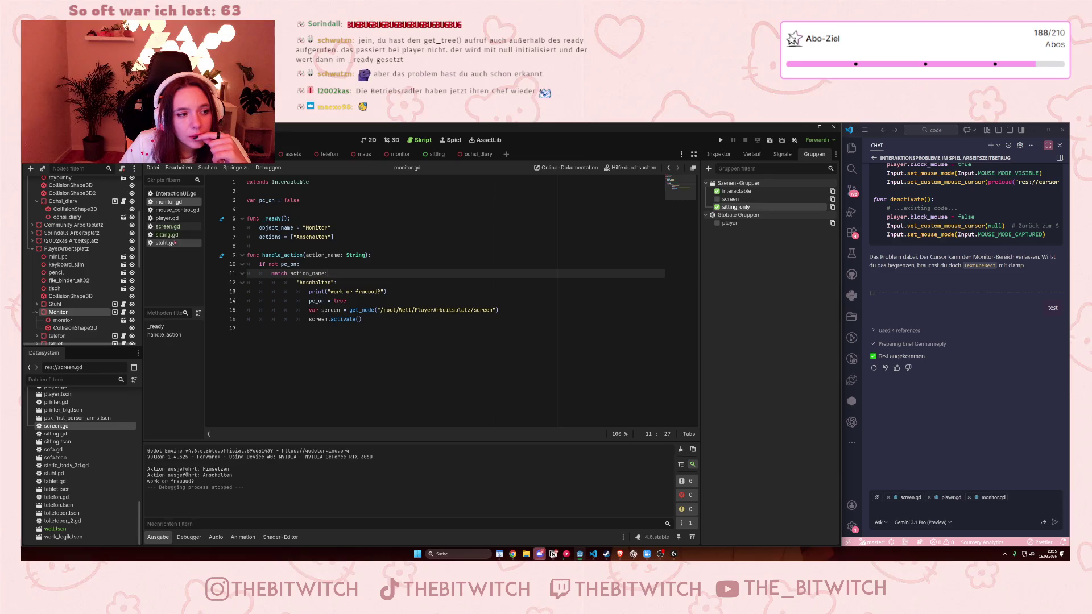
click(169, 227)
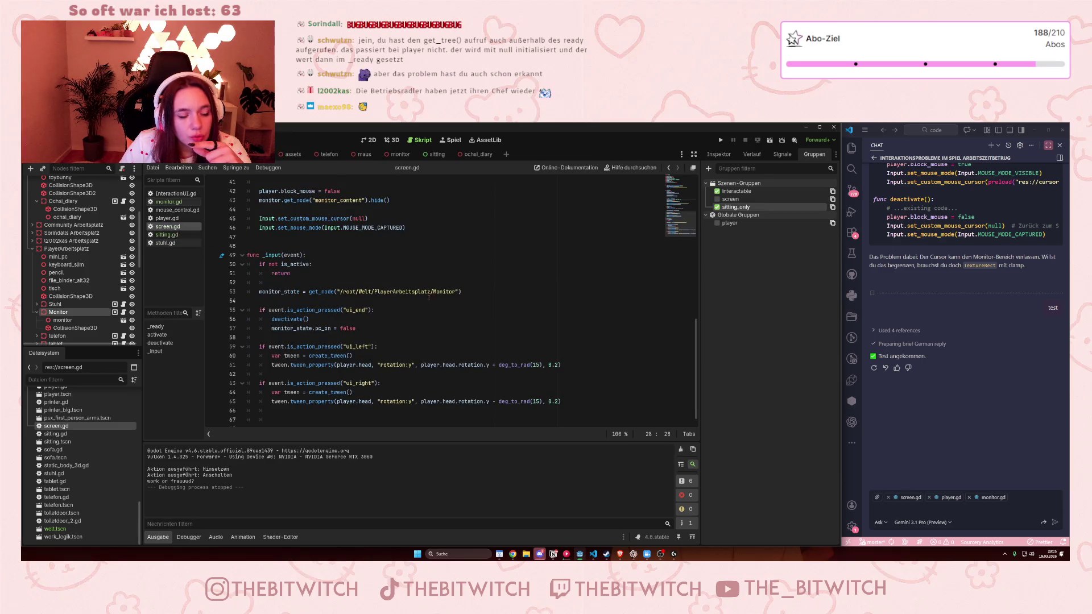
scroll(464, 317, down, 1)
scroll(452, 311, up, 8)
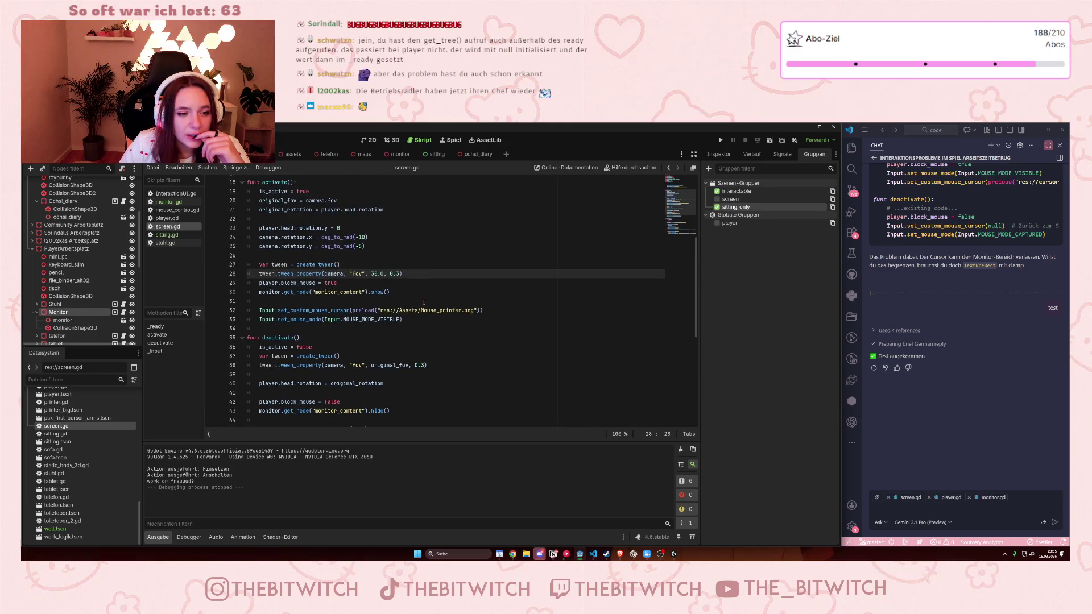
click(166, 234)
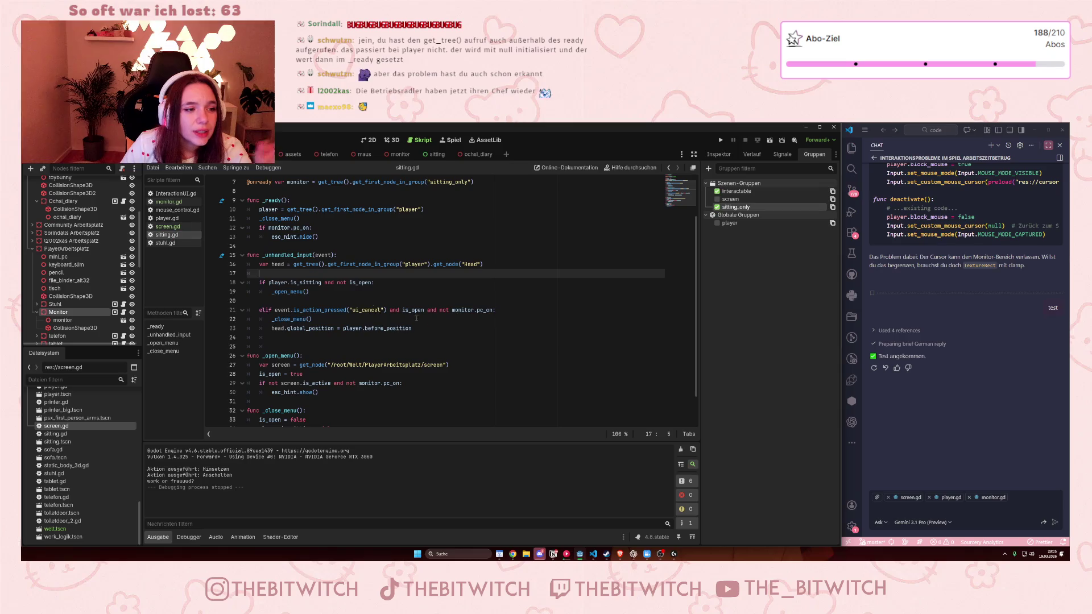
scroll(367, 321, down, 1)
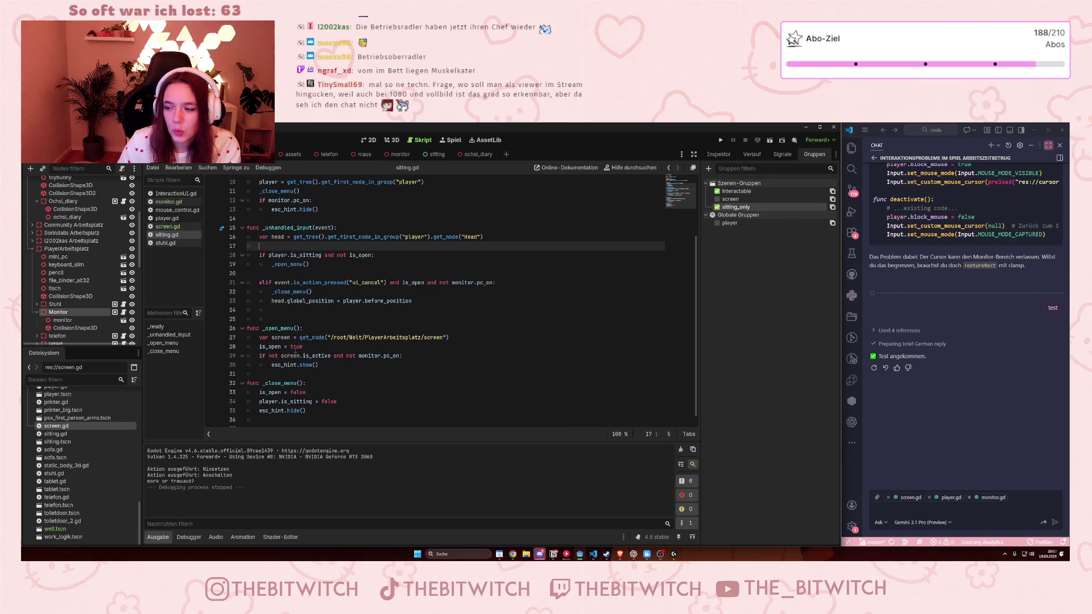
scroll(957, 435, up, 3)
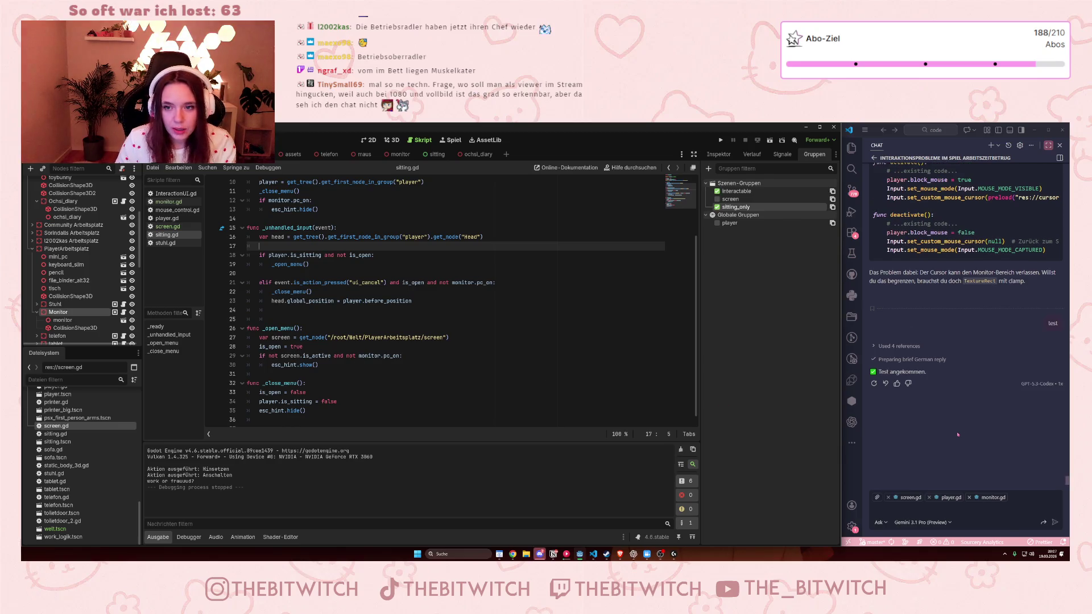
Step: Zoom the VS Code interface in twice and out once, a net one-step enlargement
scroll(957, 436, down, 3)
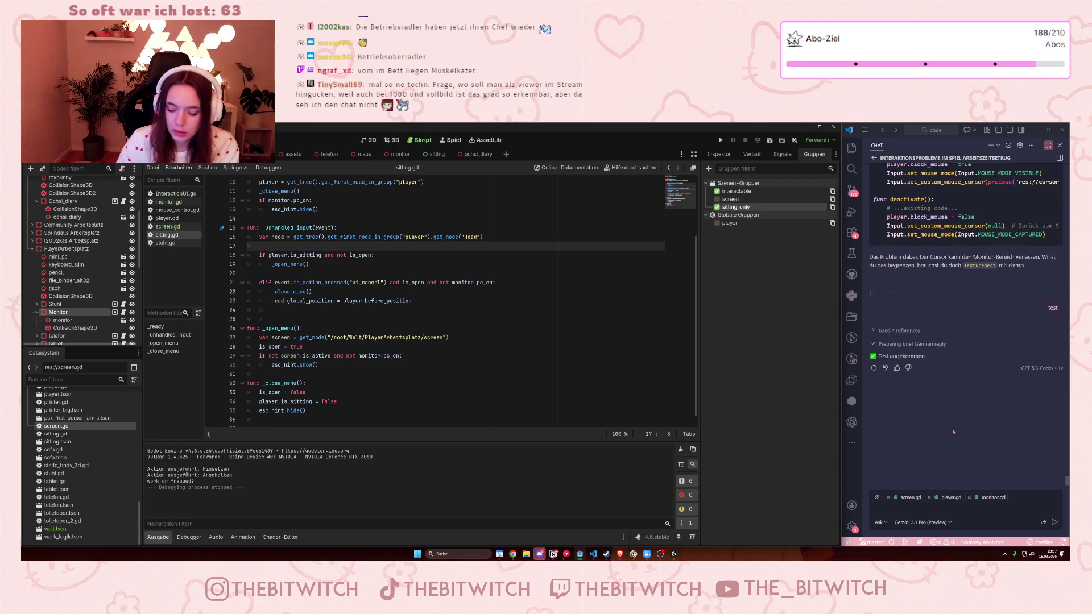
click(954, 426)
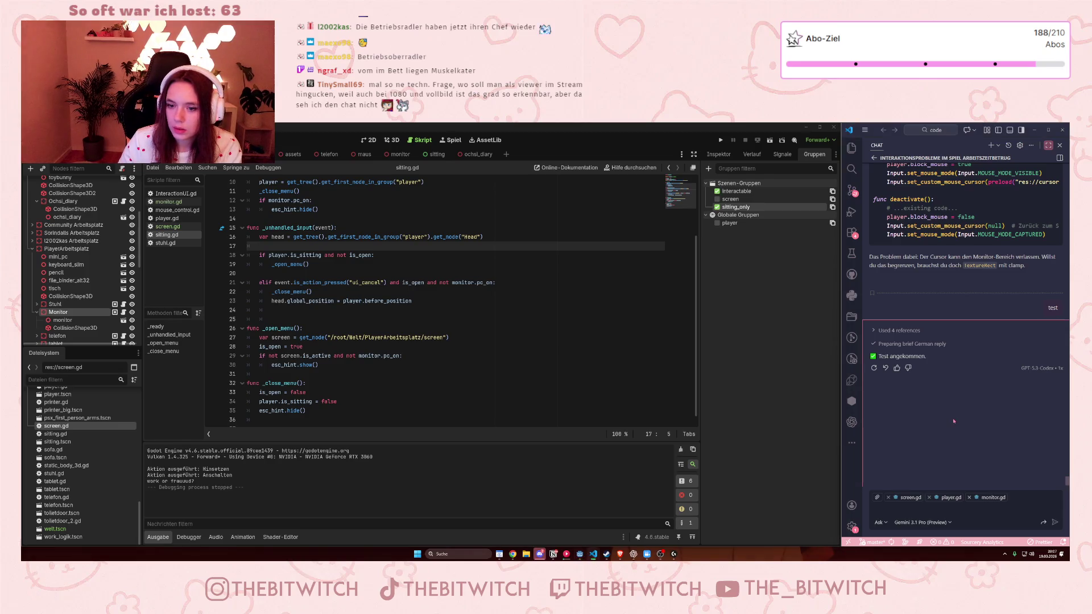
key(ctrl+plus)
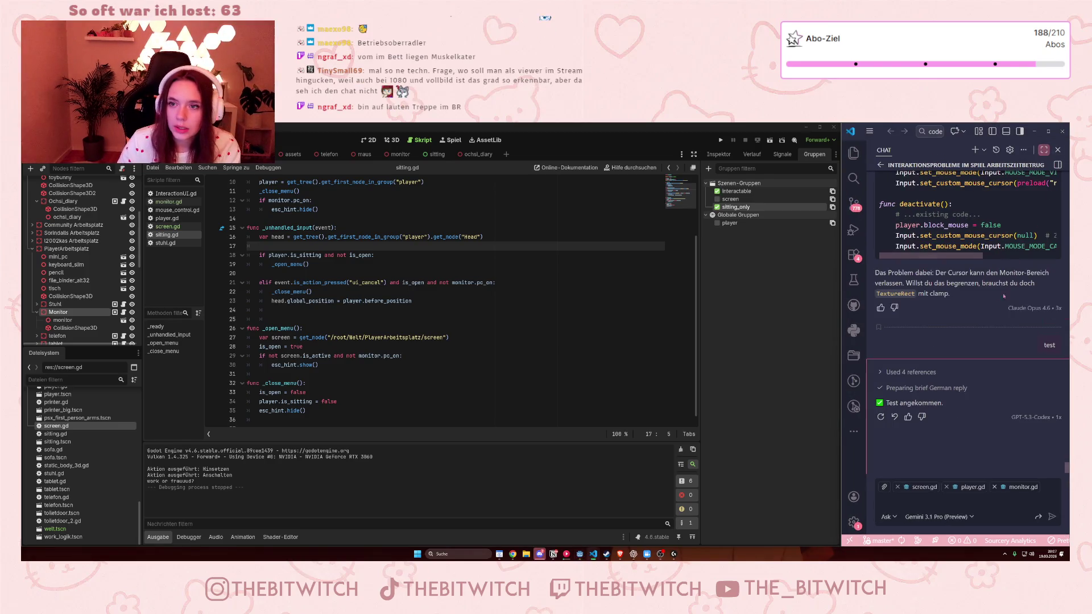
key(ctrl+plus)
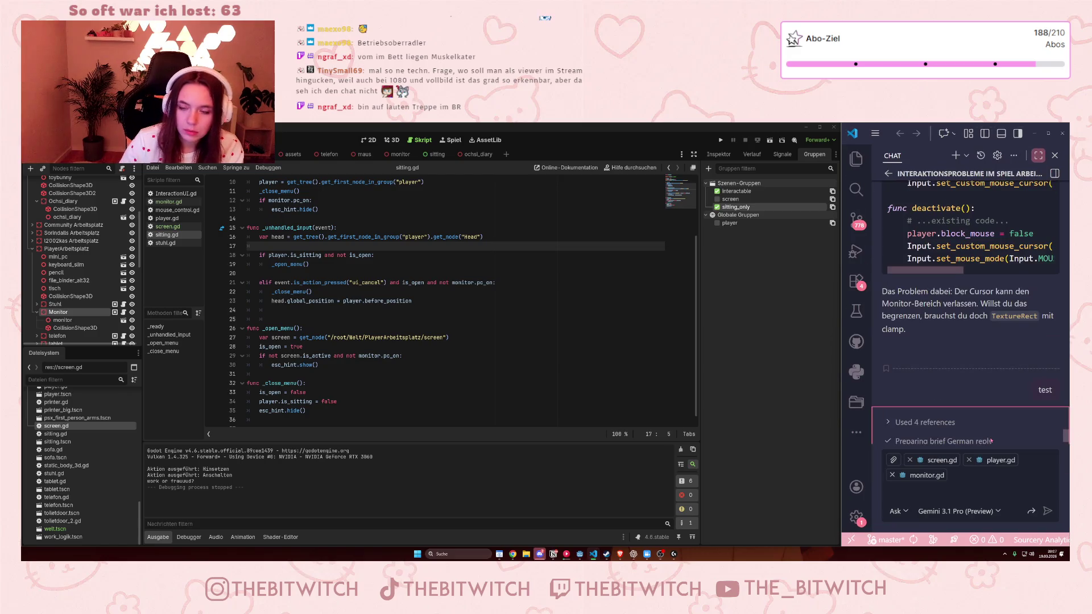
scroll(987, 415, down, 3)
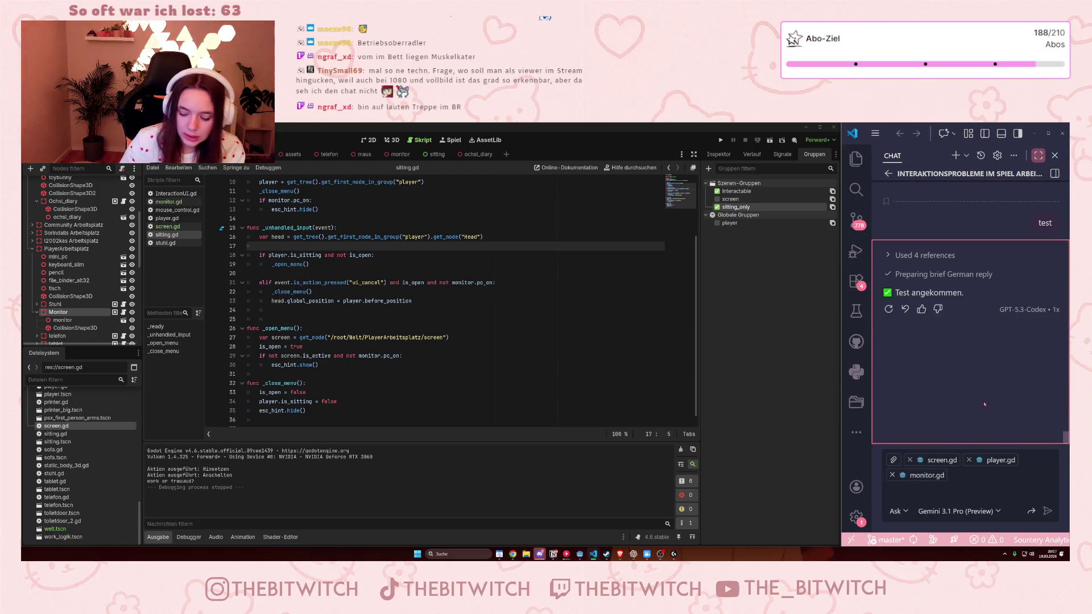
key(ctrl+minus)
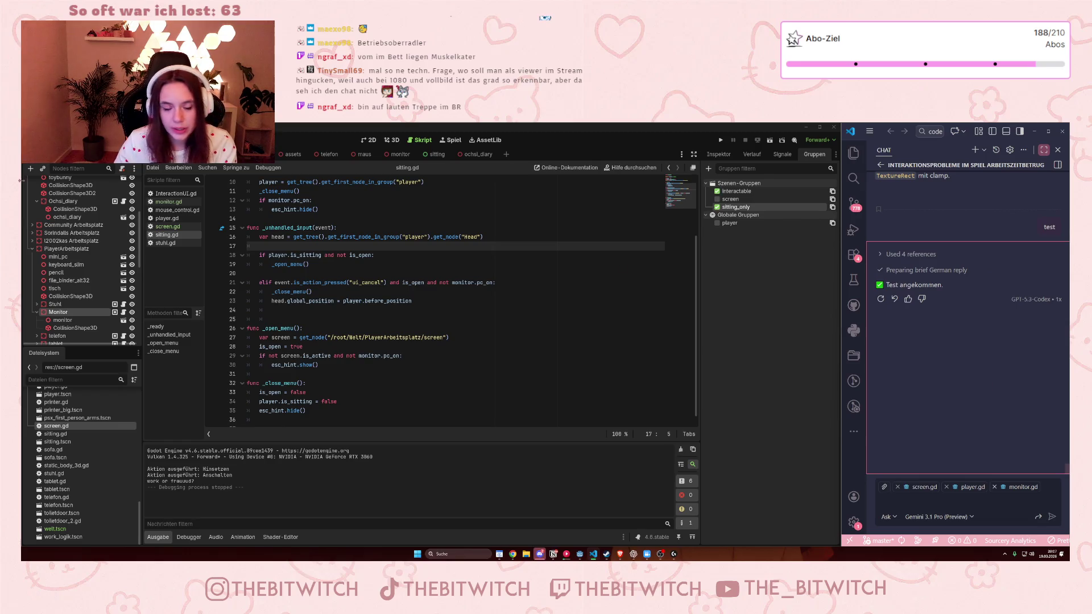
Step: Go to the _unhandled_input function on line 15 and bring up the Editor menu
click(321, 227)
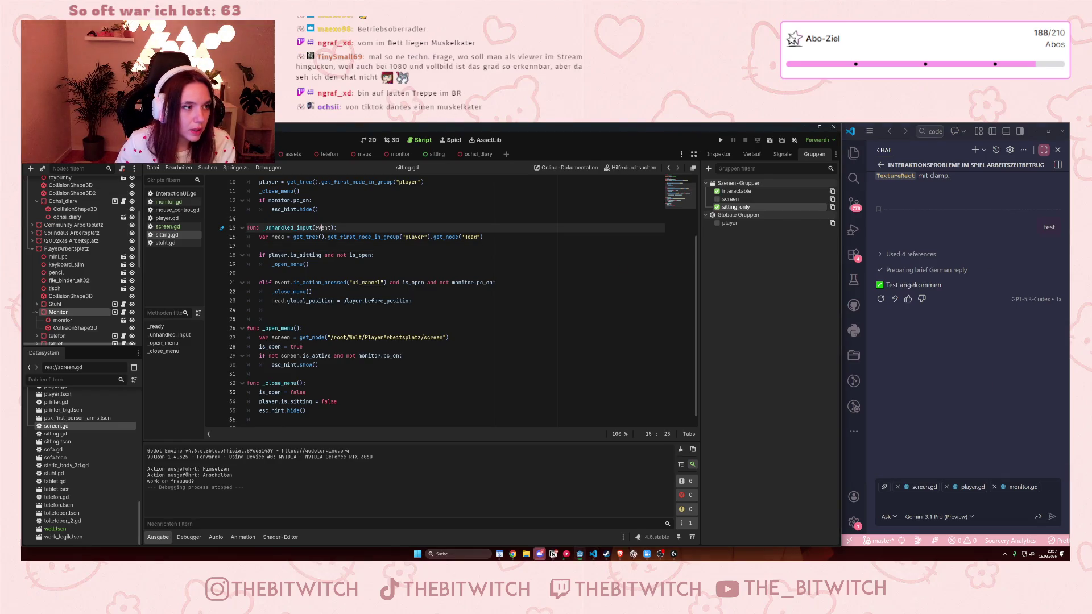
click(111, 140)
mouse_move(150, 173)
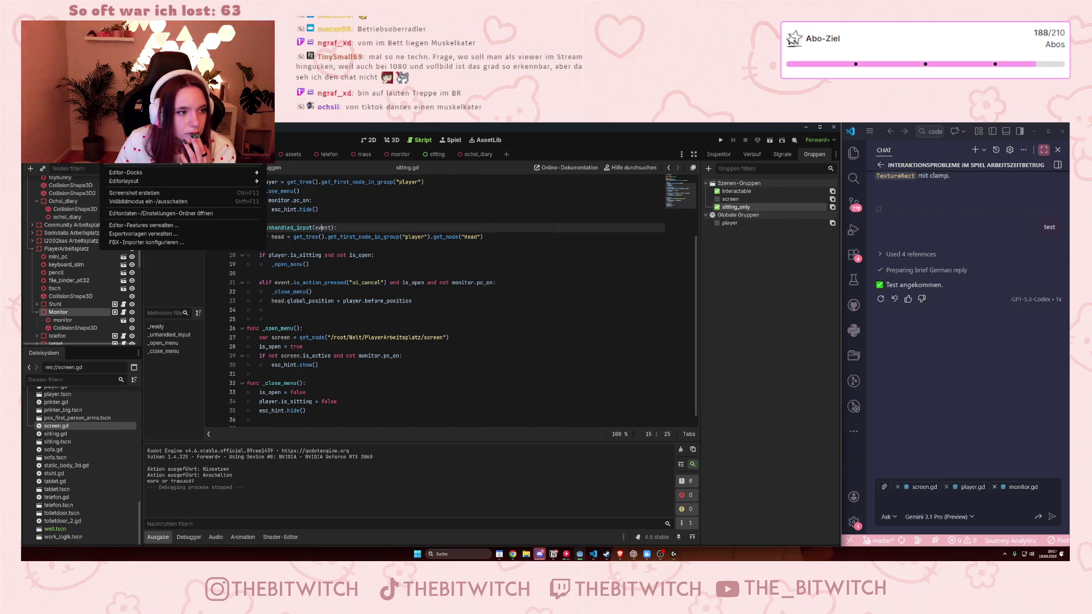
Step: In Editor Settings, change Custom Display Scale from 2.0 to 3.0
click(143, 152)
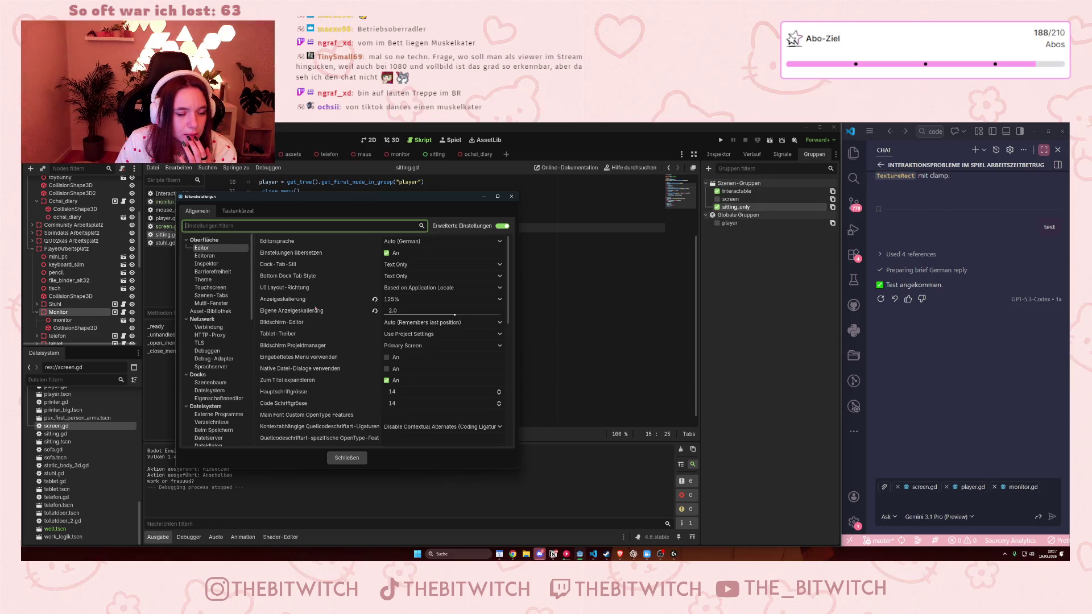
mouse_move(311, 312)
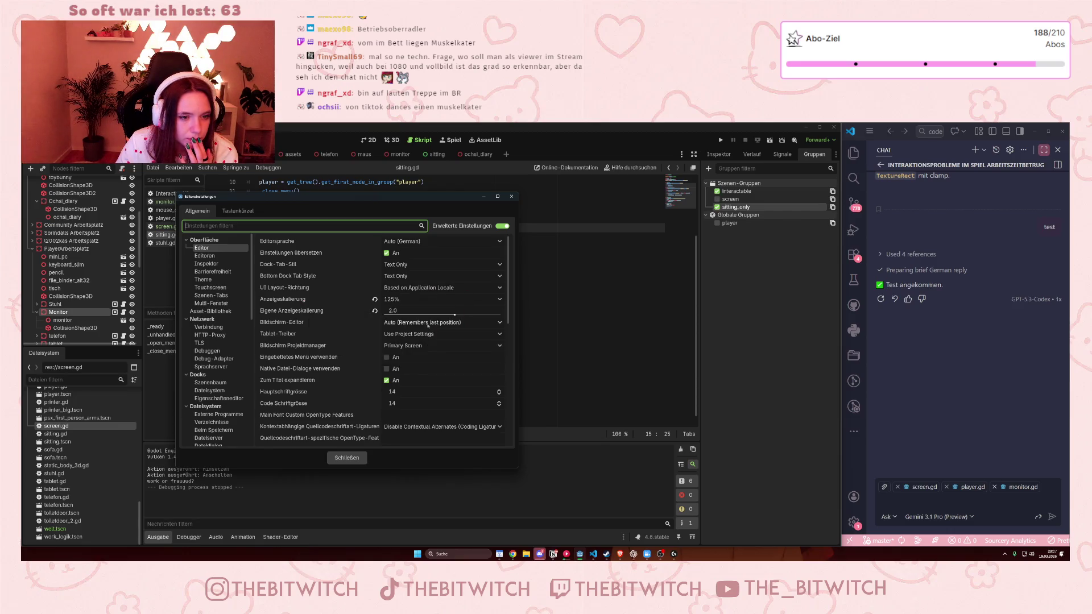
click(460, 315)
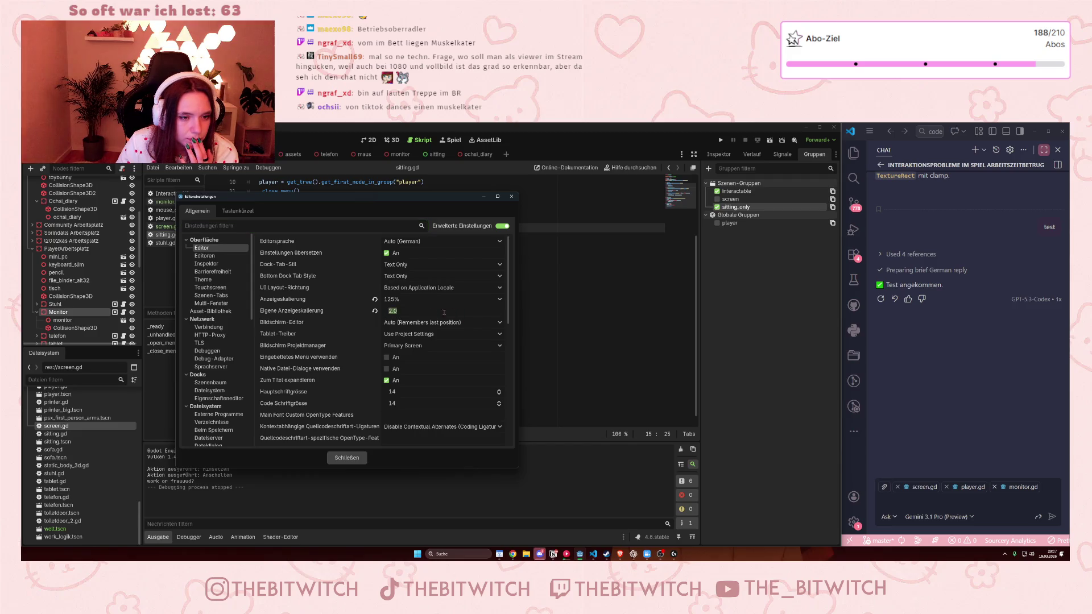
text(3)
key(Return)
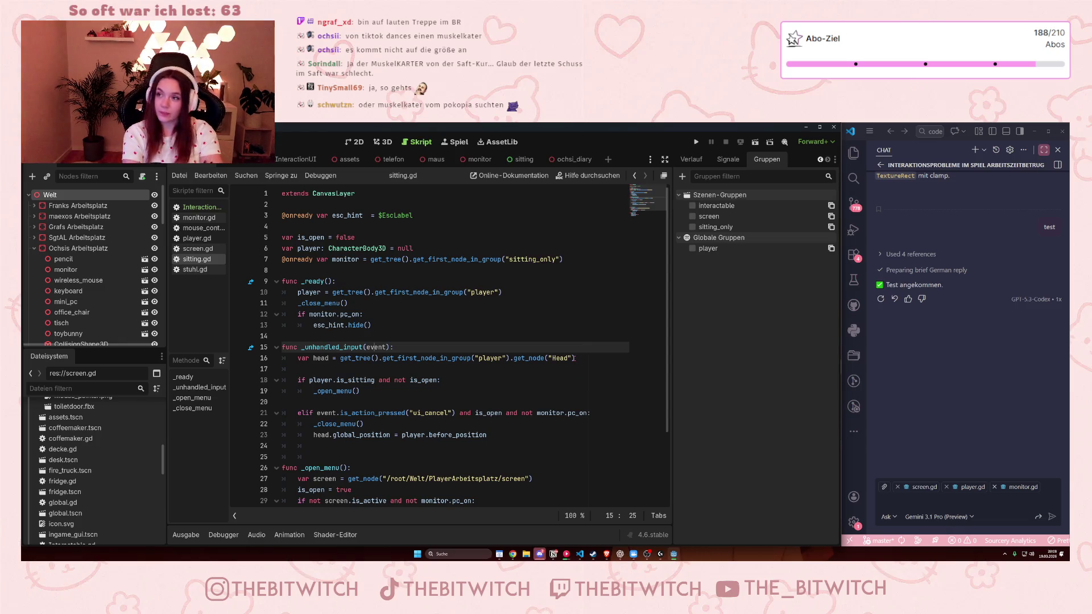
Step: Run the project, sit down and switch on the monitor with E, then stop the game
scroll(362, 299, down, 2)
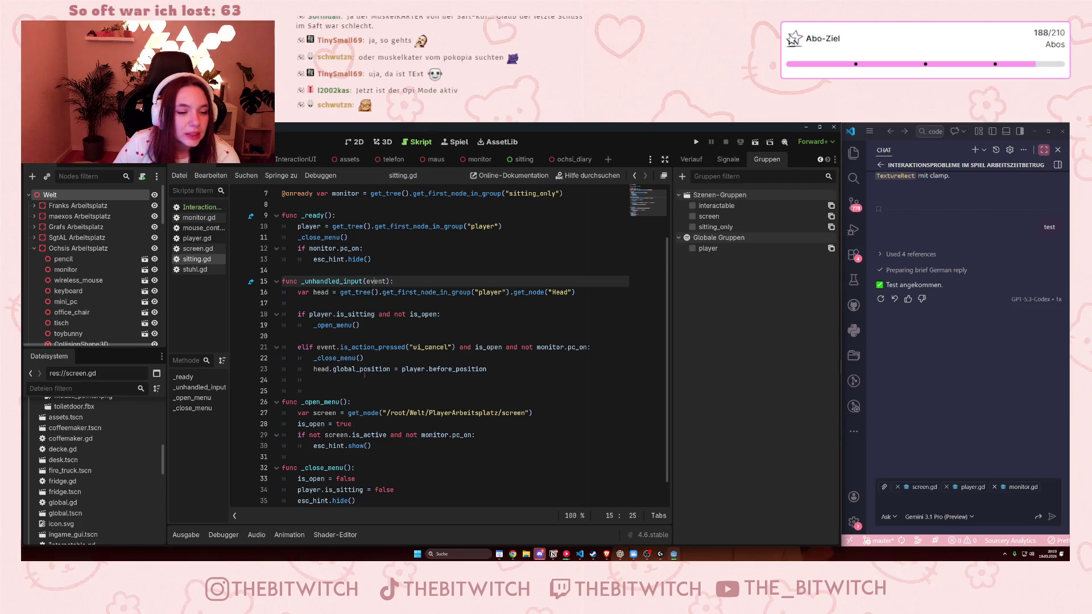
scroll(357, 378, down, 1)
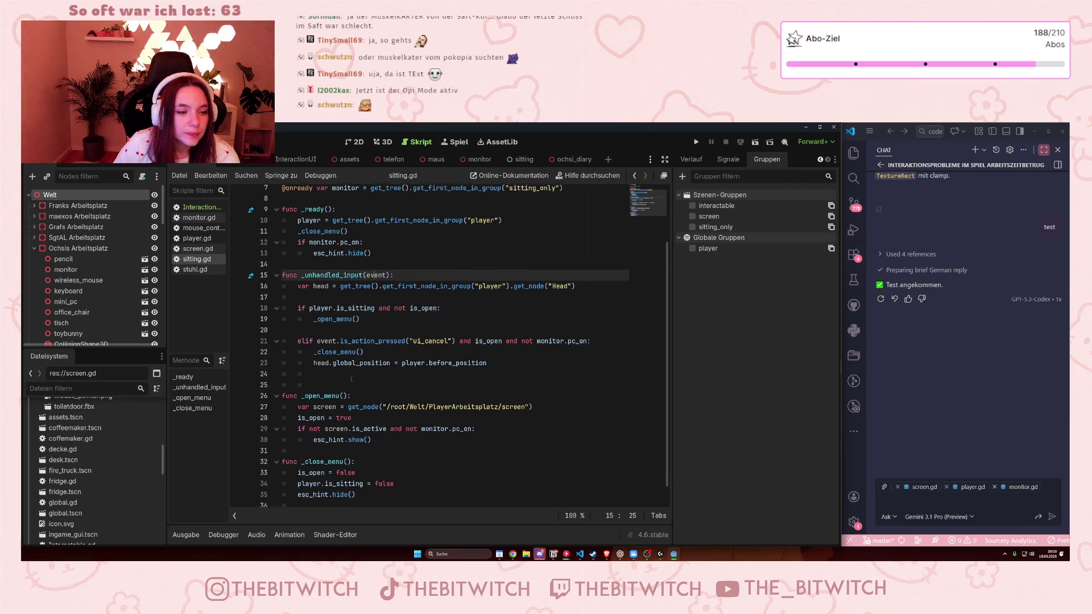
scroll(347, 384, up, 2)
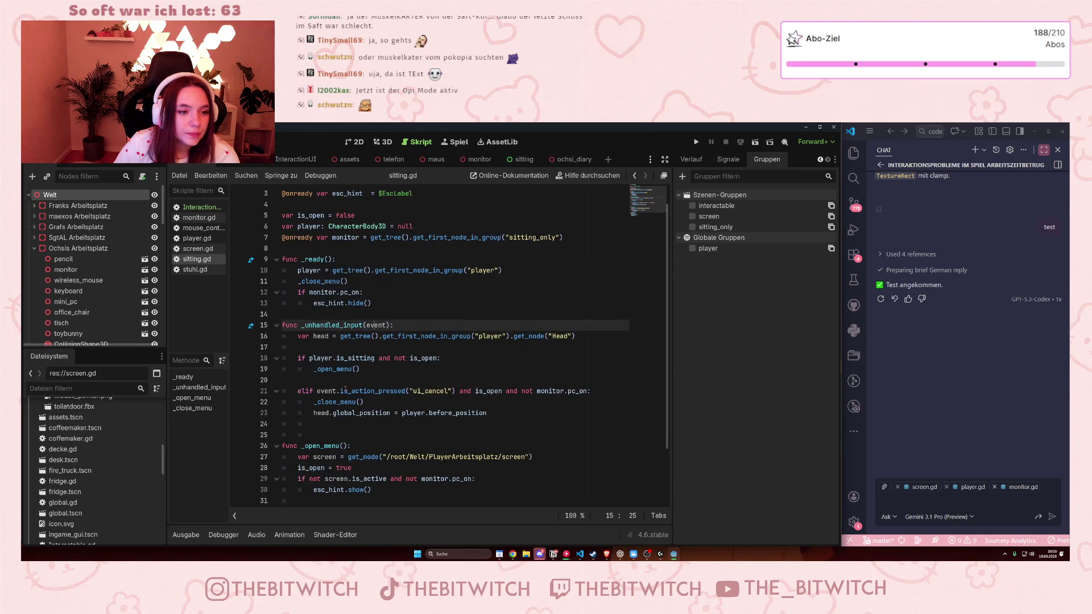
click(401, 375)
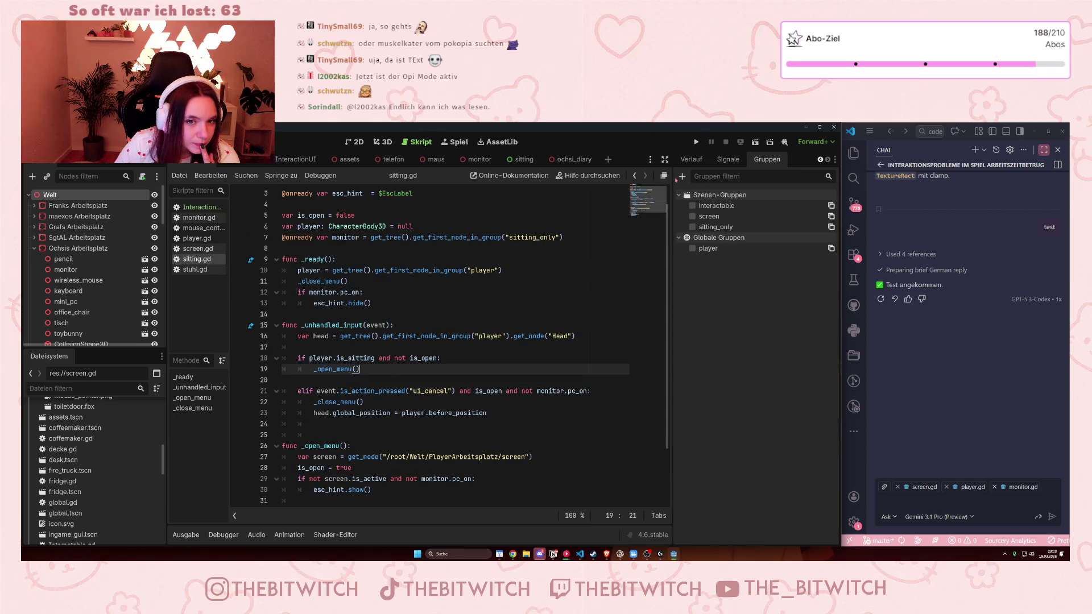
click(696, 142)
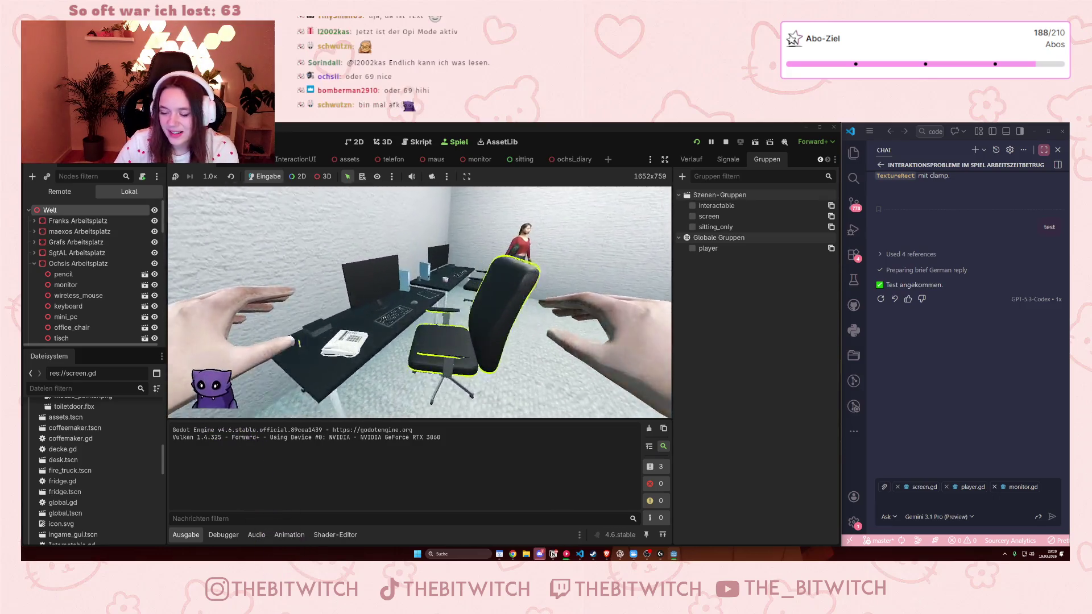
key(e)
key(e)
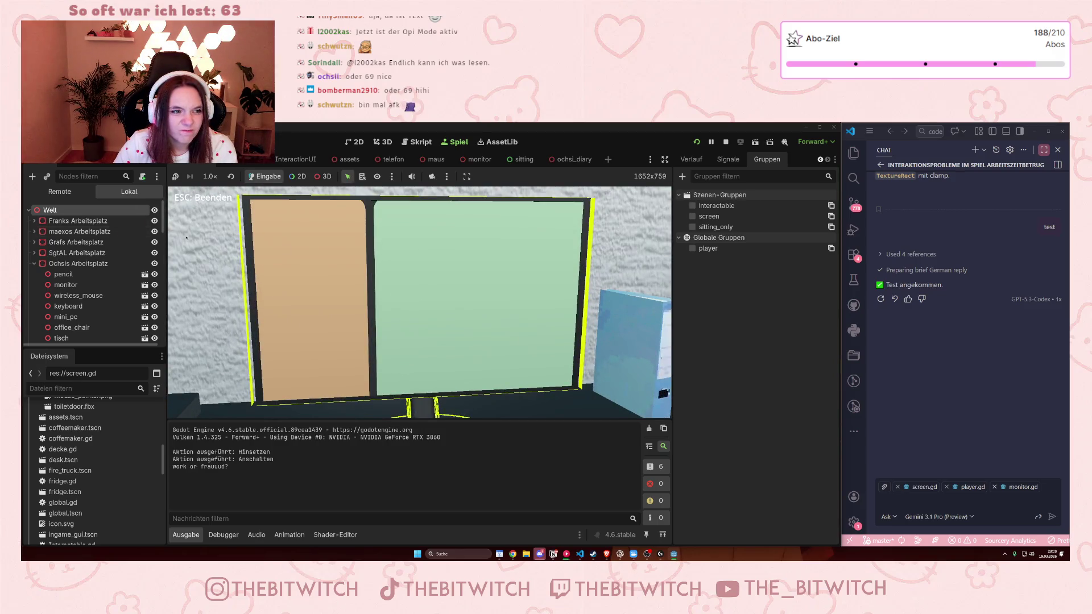
key(ctrl)
key(ctrl)
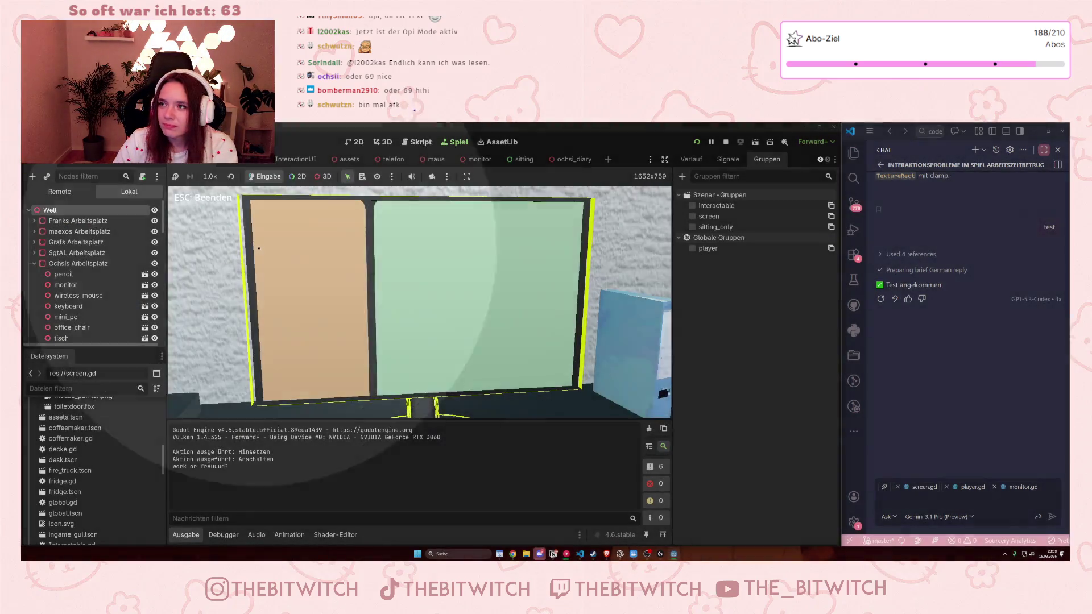
click(725, 141)
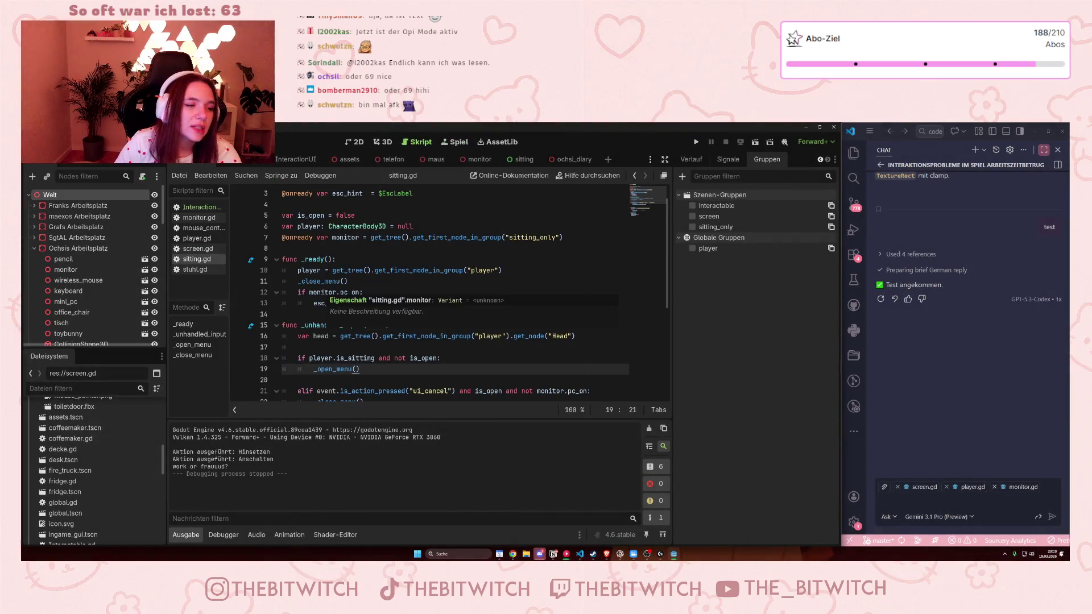
Step: Delete the pc_on check and its esc_hint.hide() from _ready, save sitting.gd, then open screen.gd
click(396, 295)
drag(396, 300, 348, 281)
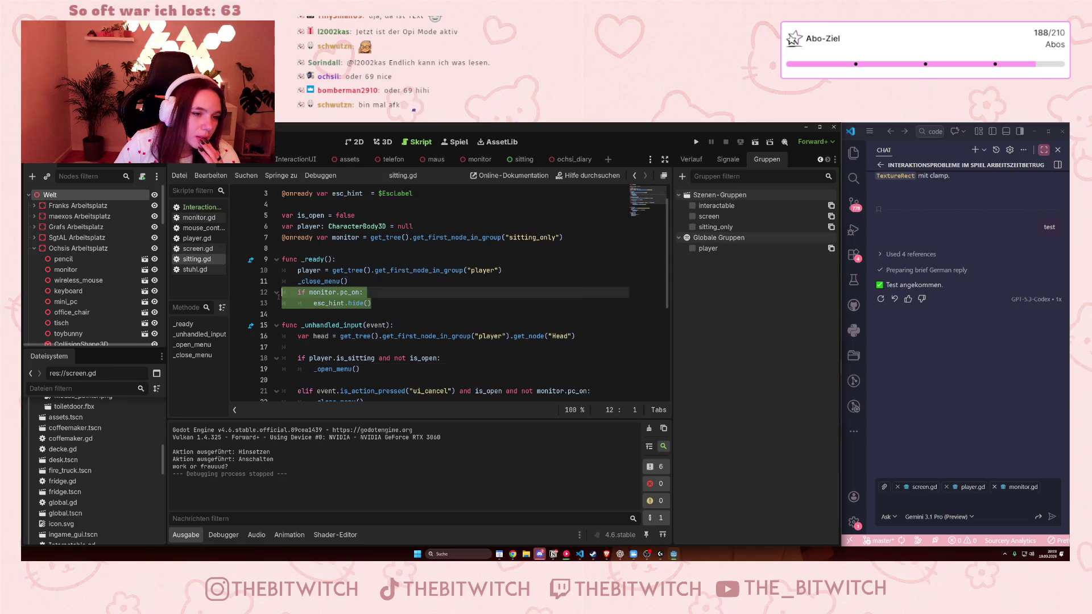
key(BackSpace)
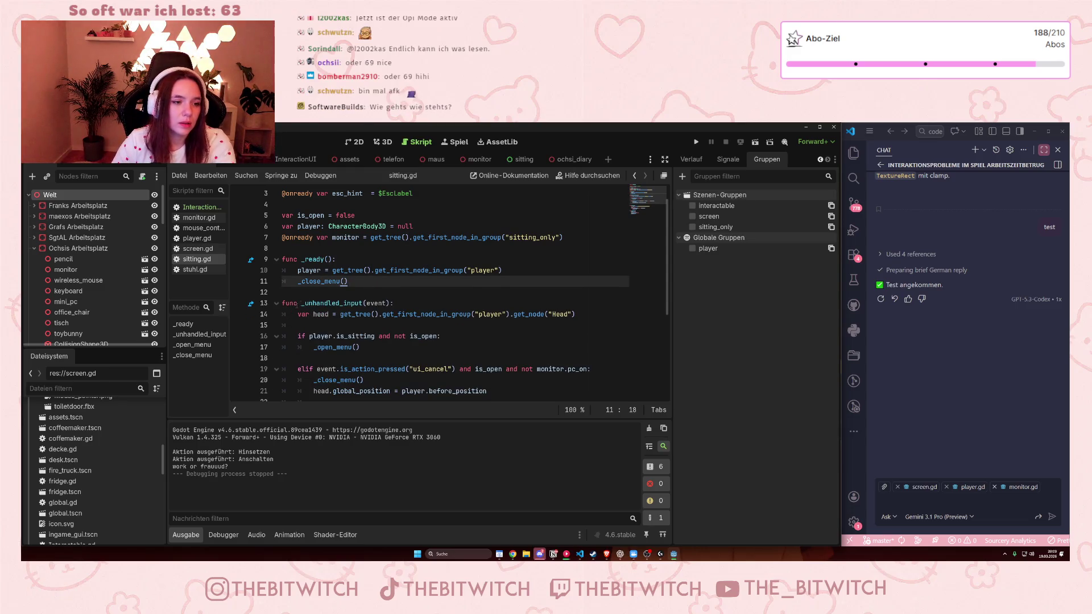
scroll(353, 251, down, 1)
scroll(319, 256, up, 2)
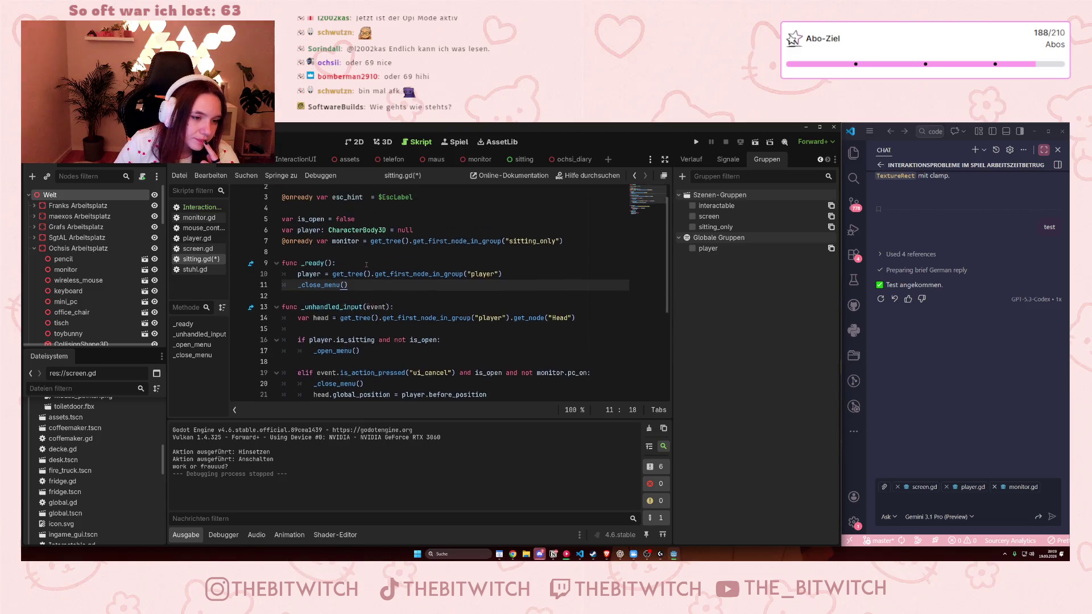
click(336, 281)
key(ctrl+s)
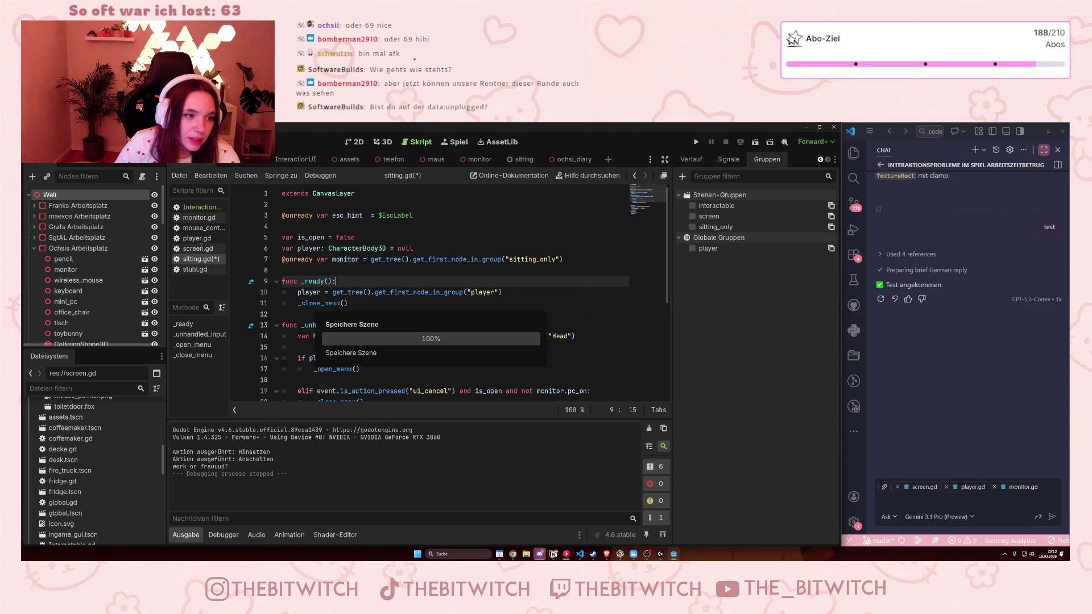
click(200, 249)
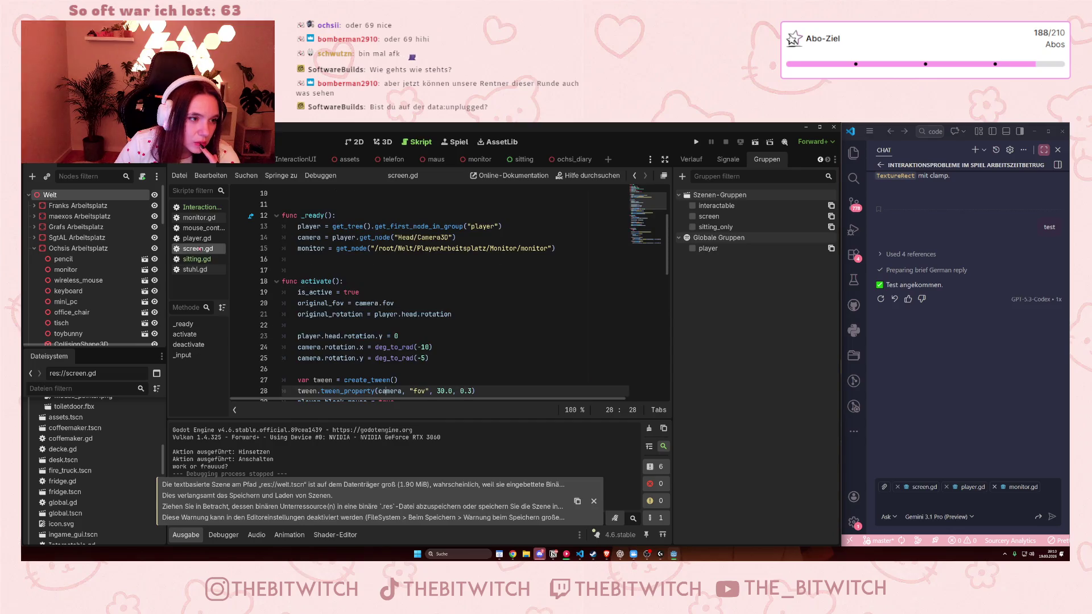
Step: Check the sitting scene's nodes, then return to the Welt scene with screen.gd showing
scroll(341, 284, up, 1)
scroll(499, 281, up, 1)
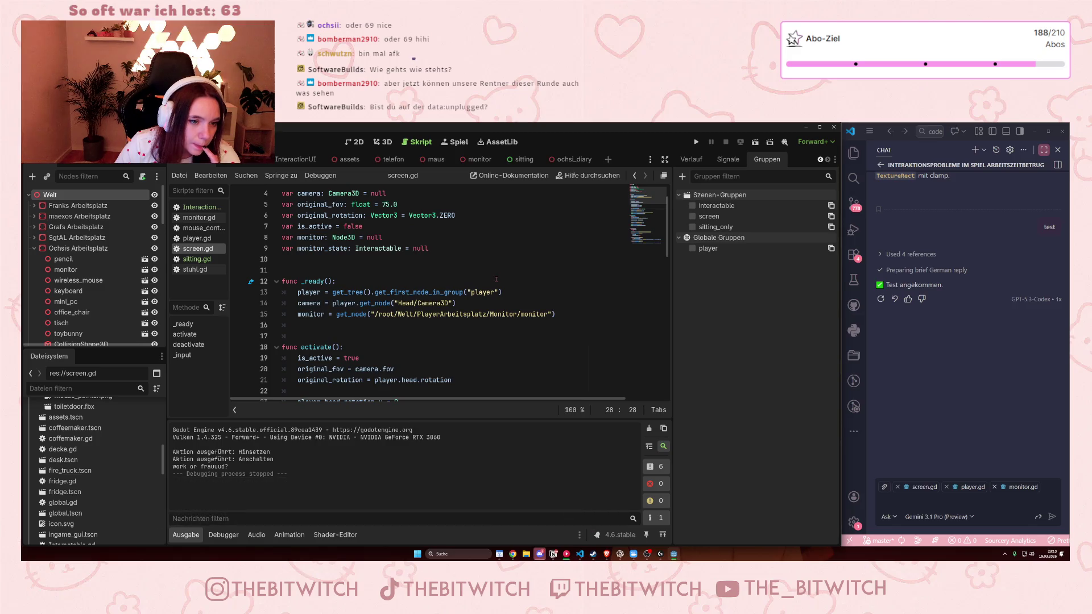
scroll(492, 283, down, 1)
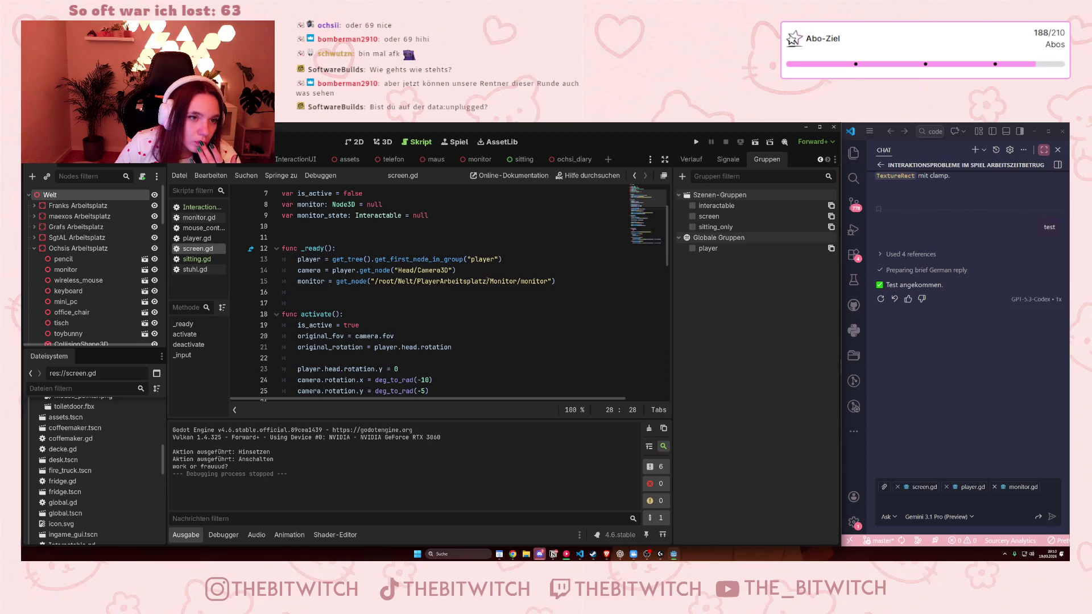
click(518, 161)
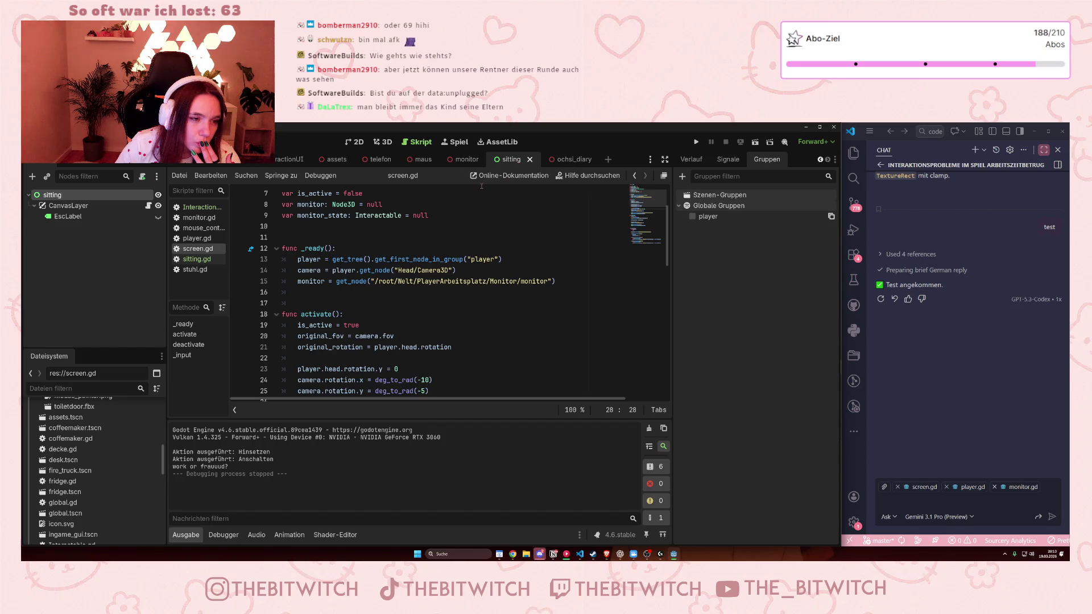
click(182, 167)
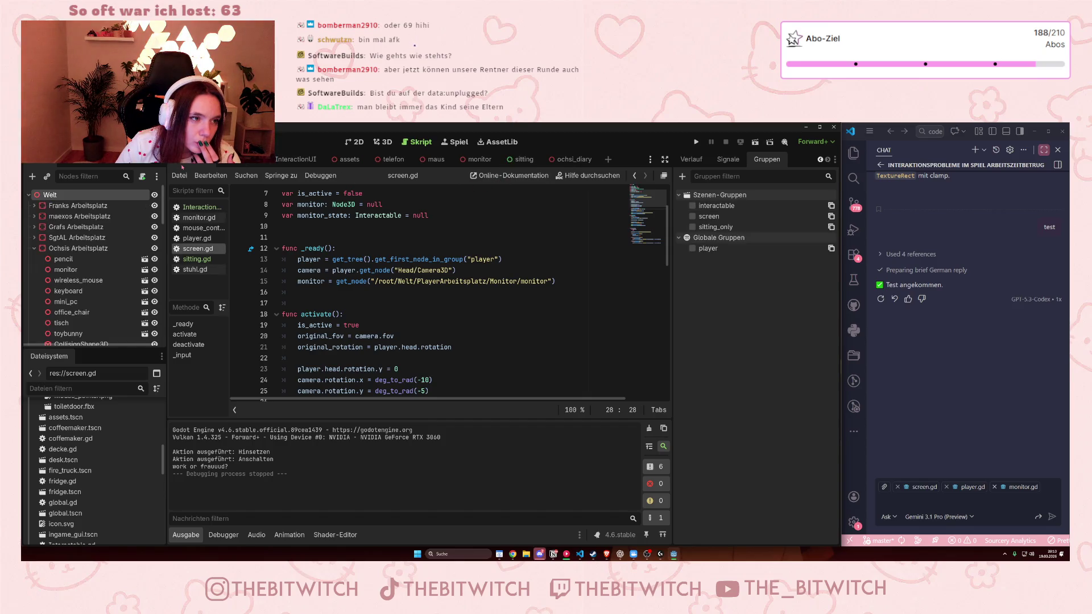
scroll(41, 291, down, 5)
scroll(41, 290, down, 5)
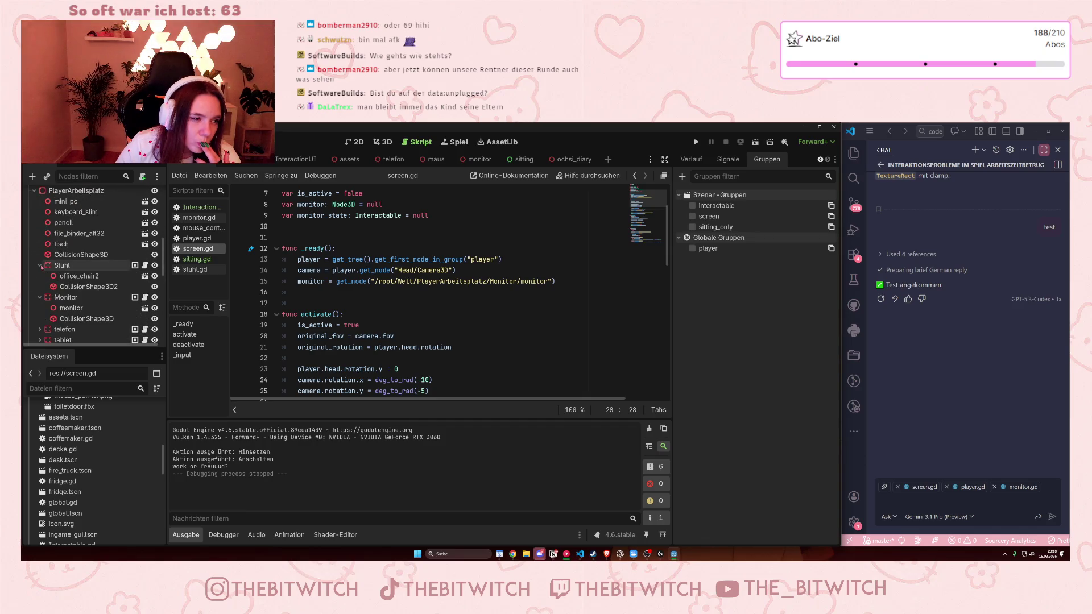
scroll(47, 266, up, 1)
scroll(47, 266, down, 3)
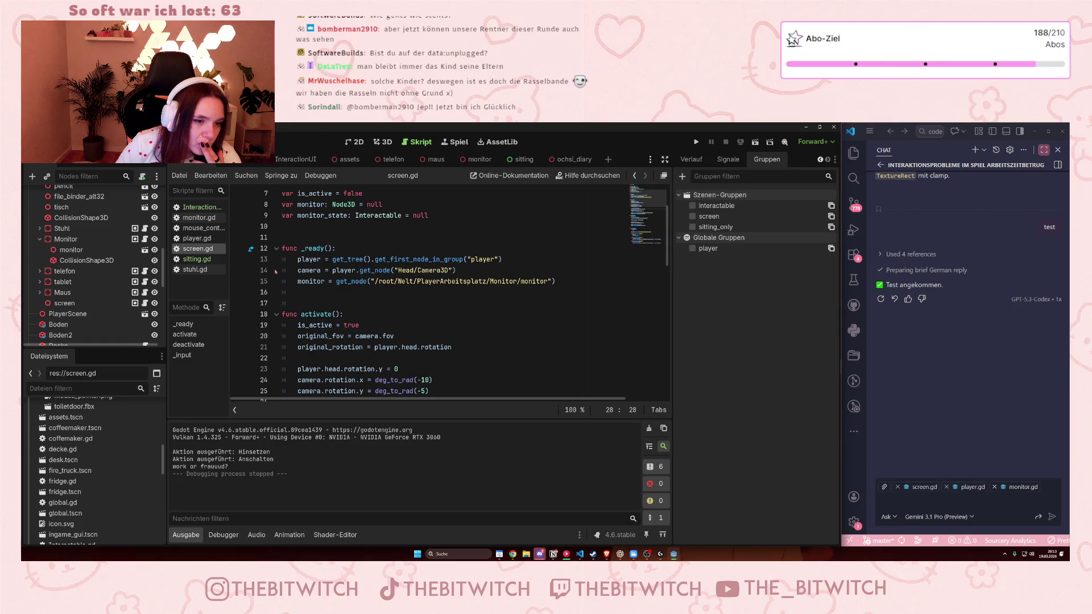
click(558, 283)
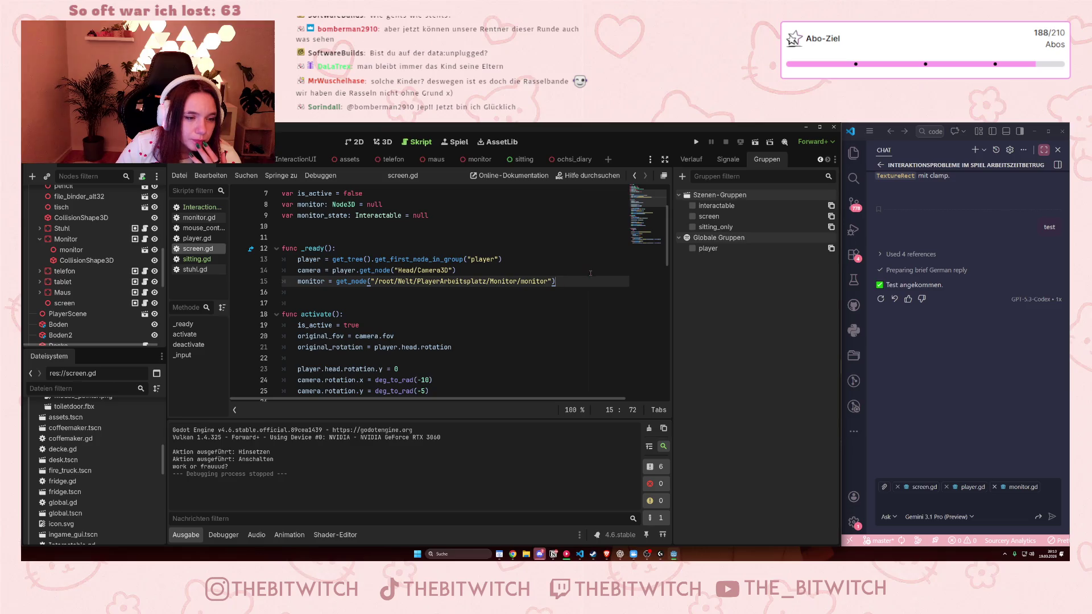
Step: Add an unfinished 'var sitting:' line below monitor_state, then view the sitting scene
scroll(437, 254, up, 2)
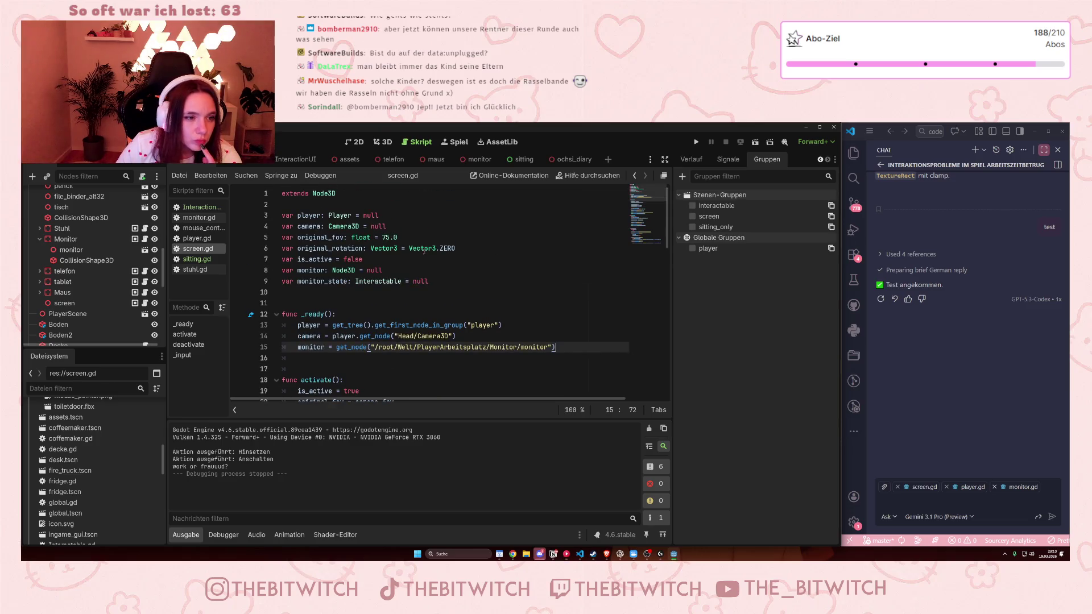
click(459, 283)
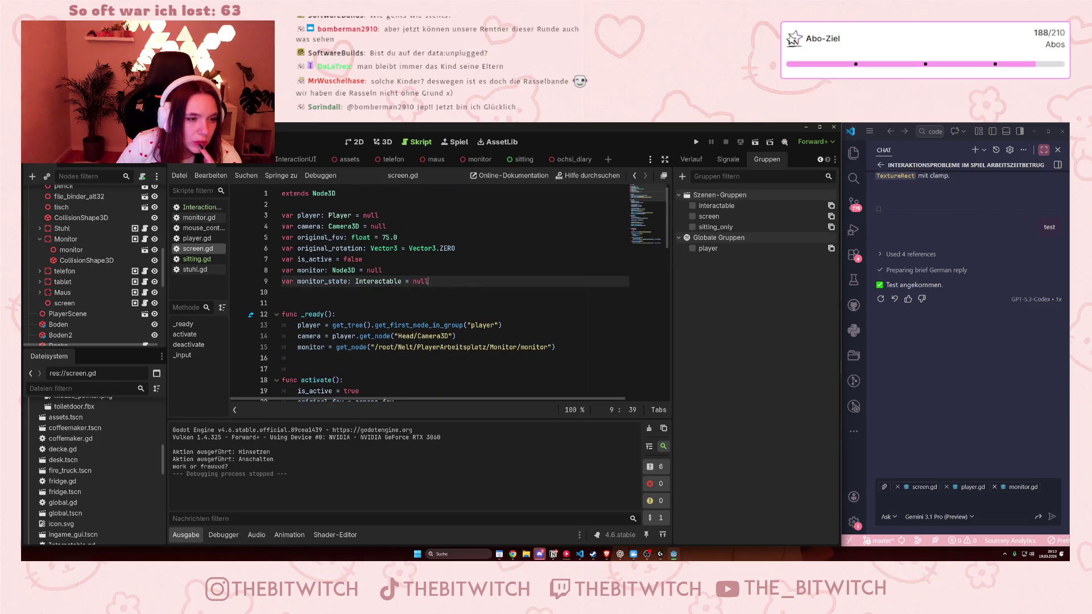
key(Return)
text(v)
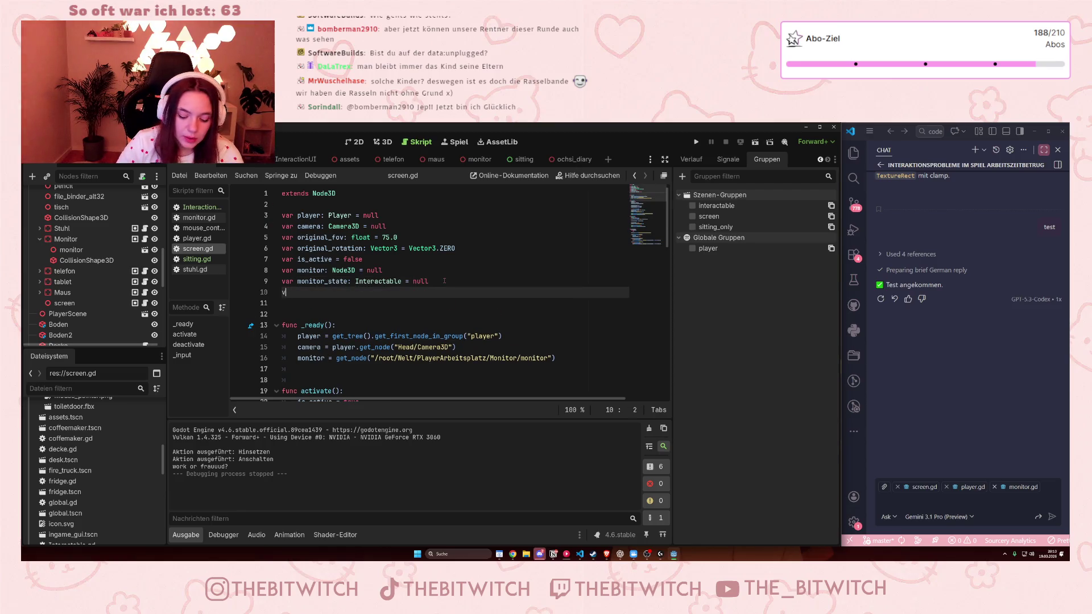
text(ar sit)
key(BackSpace)
key(BackSpace)
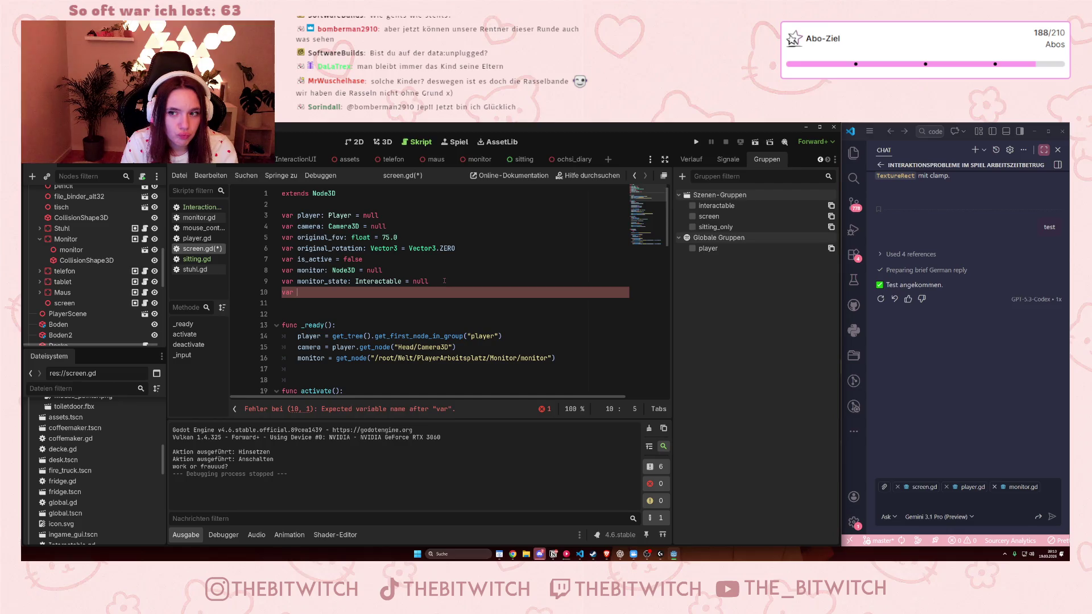
text(sitting)
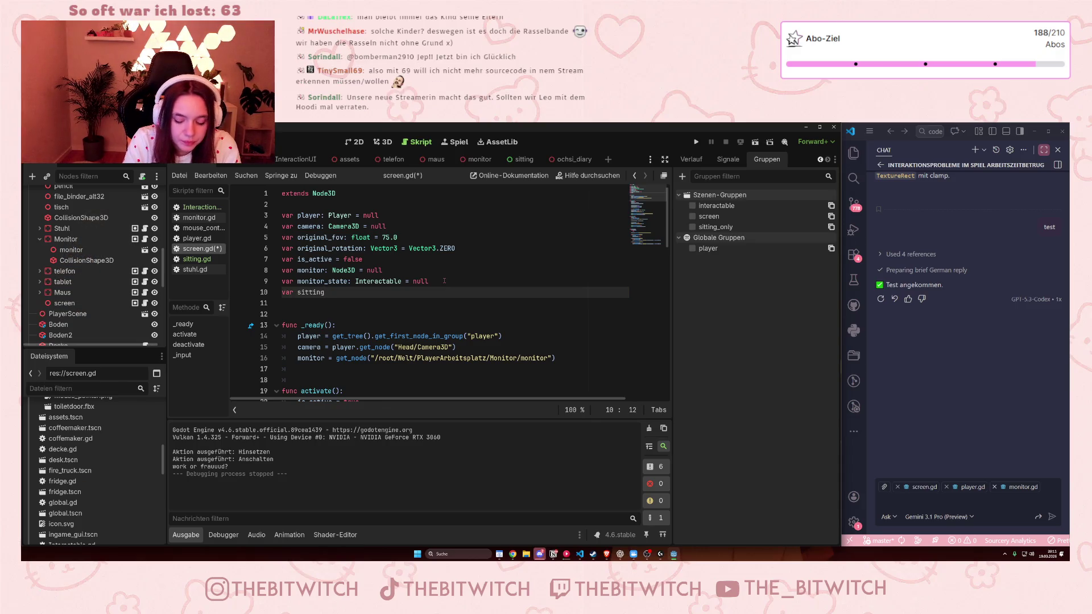
text(:)
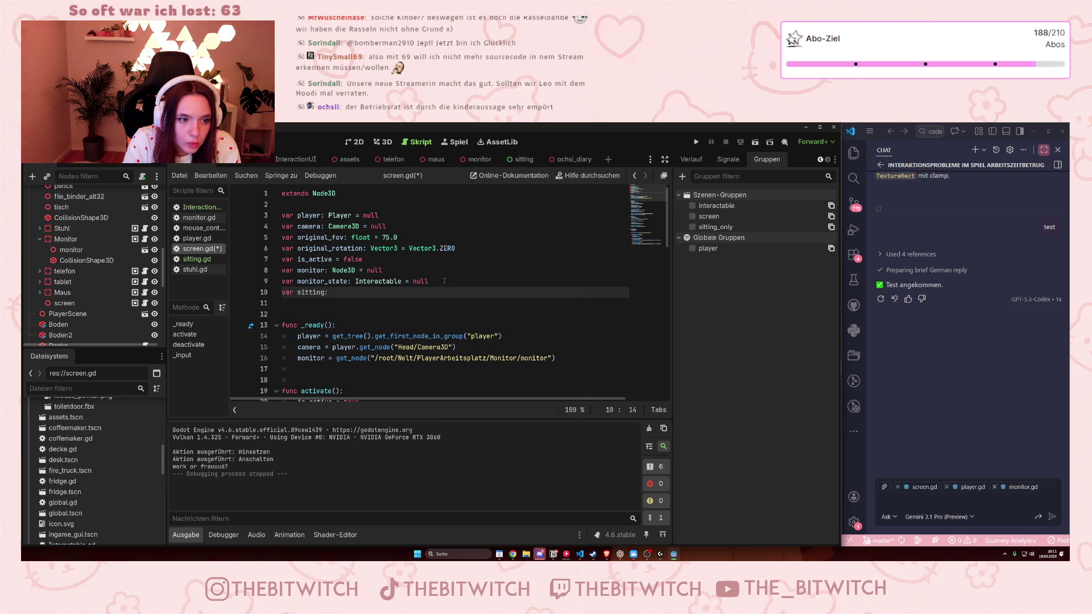
click(524, 160)
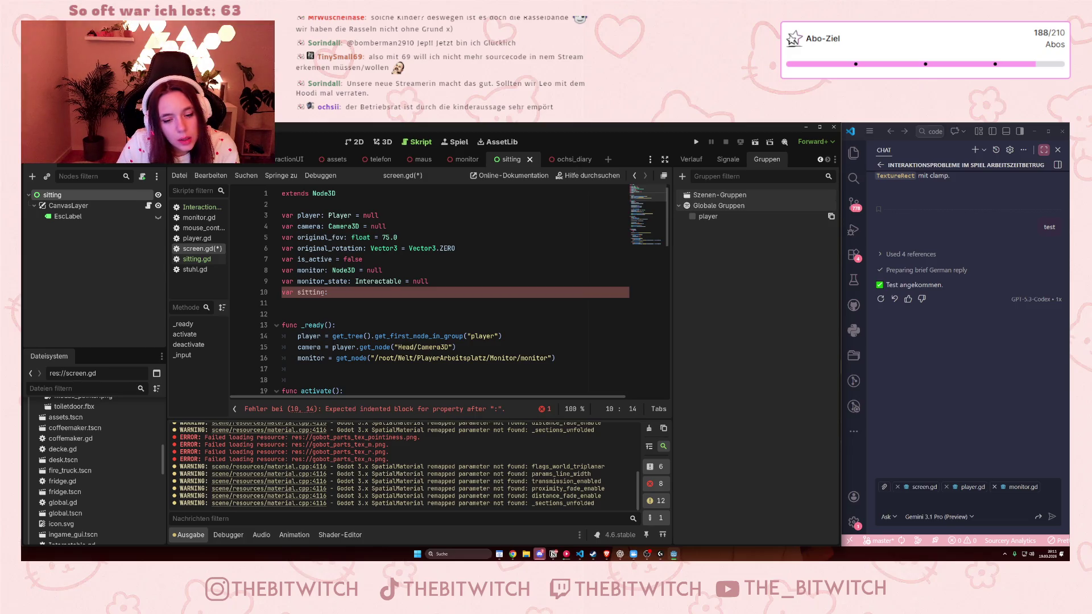
Step: Change line 10 to declare 'var EscLabel: Label = null'
drag(328, 292, 297, 293)
text(ExcLabel:)
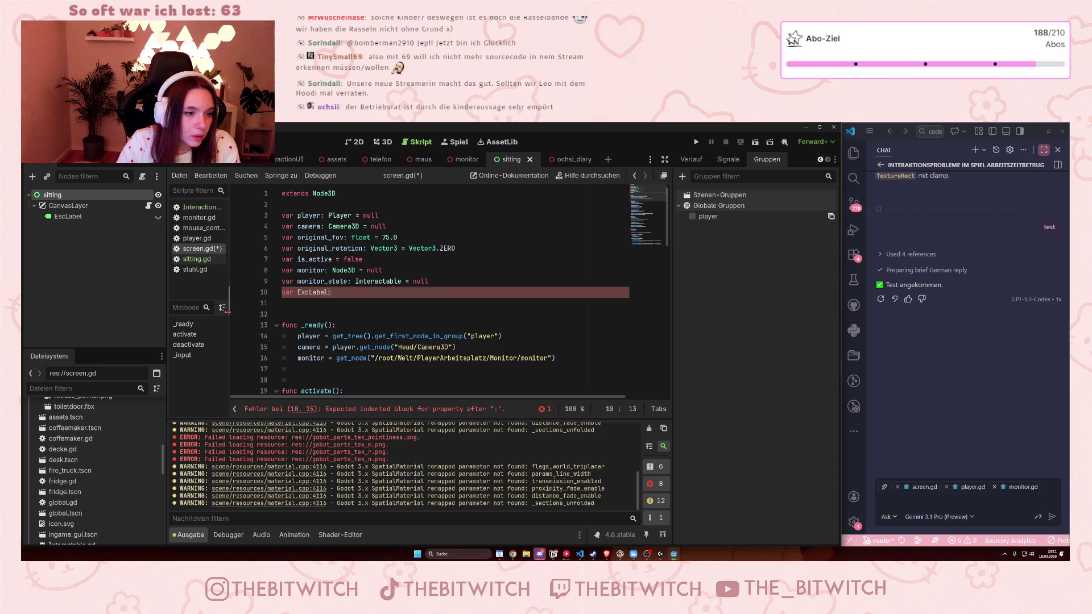
key(BackSpace)
text(s)
key(Right)
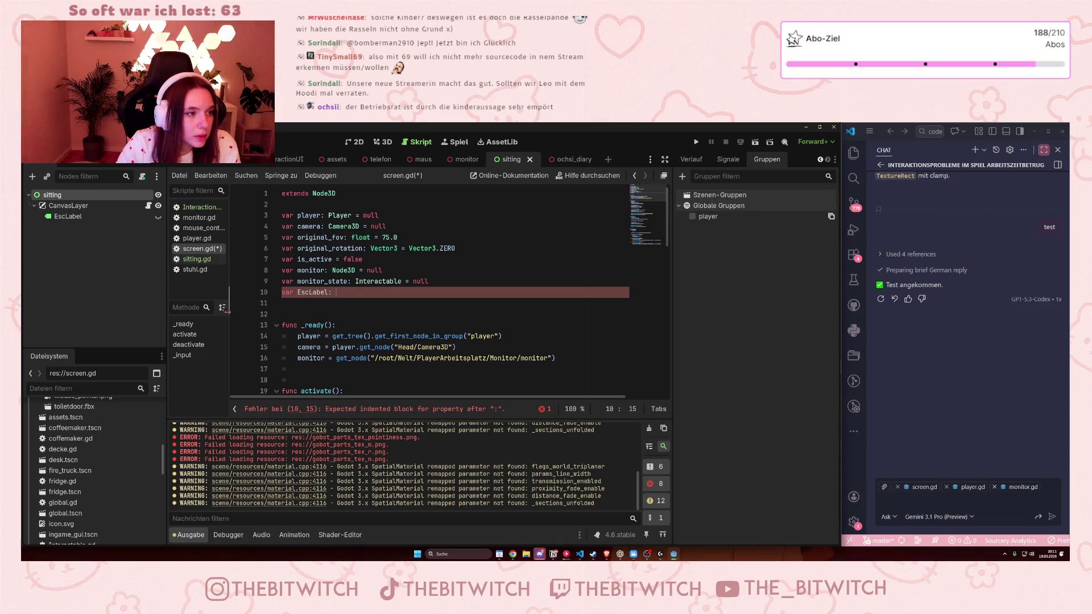
text(abel )
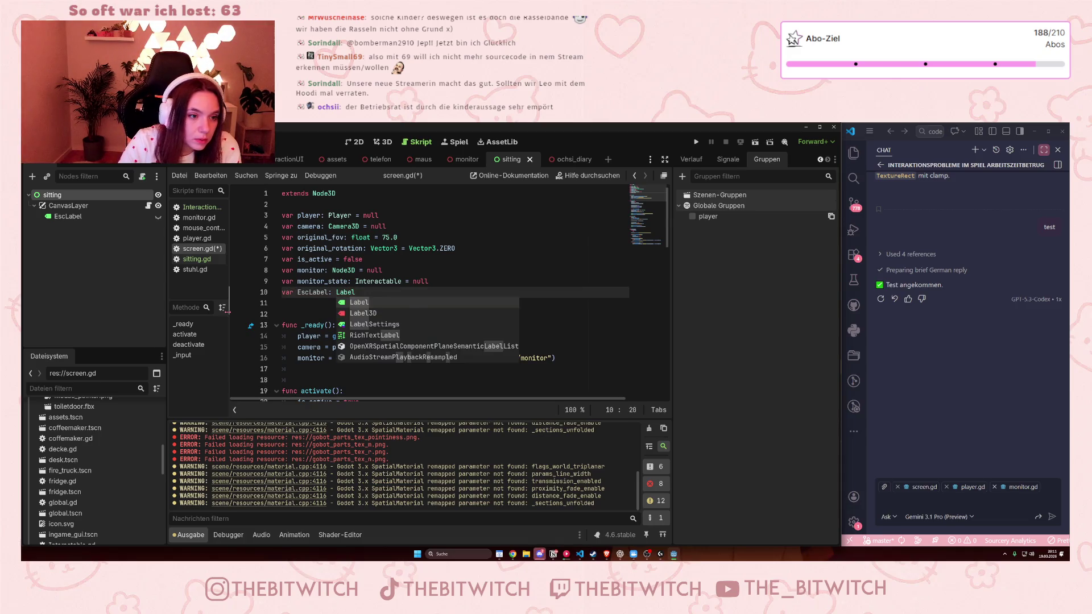
text(= null)
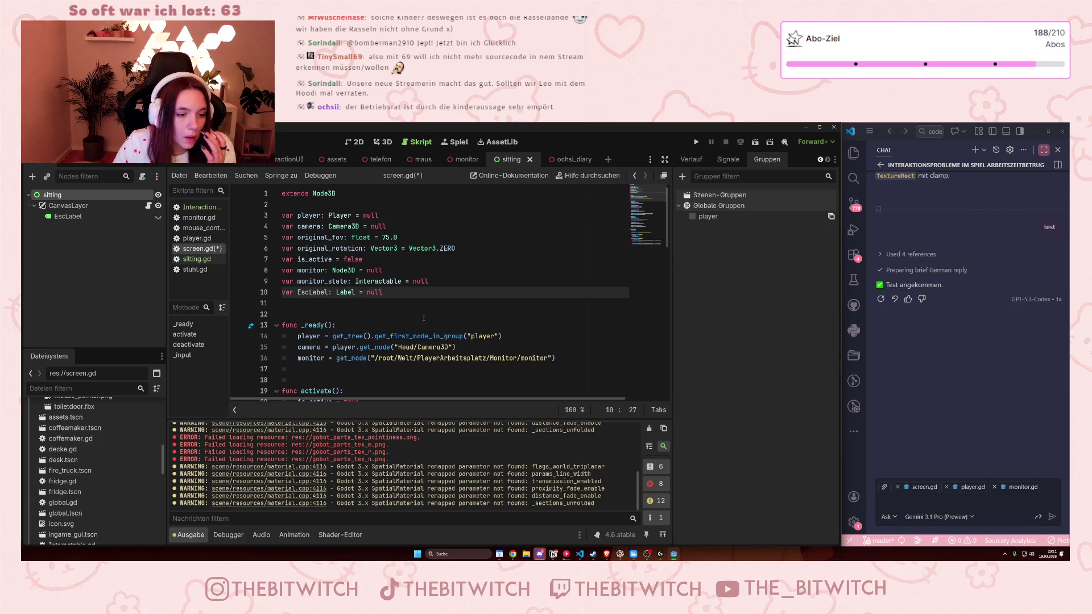
Step: Move to a new line in _ready below the monitor lookup
scroll(564, 330, down, 1)
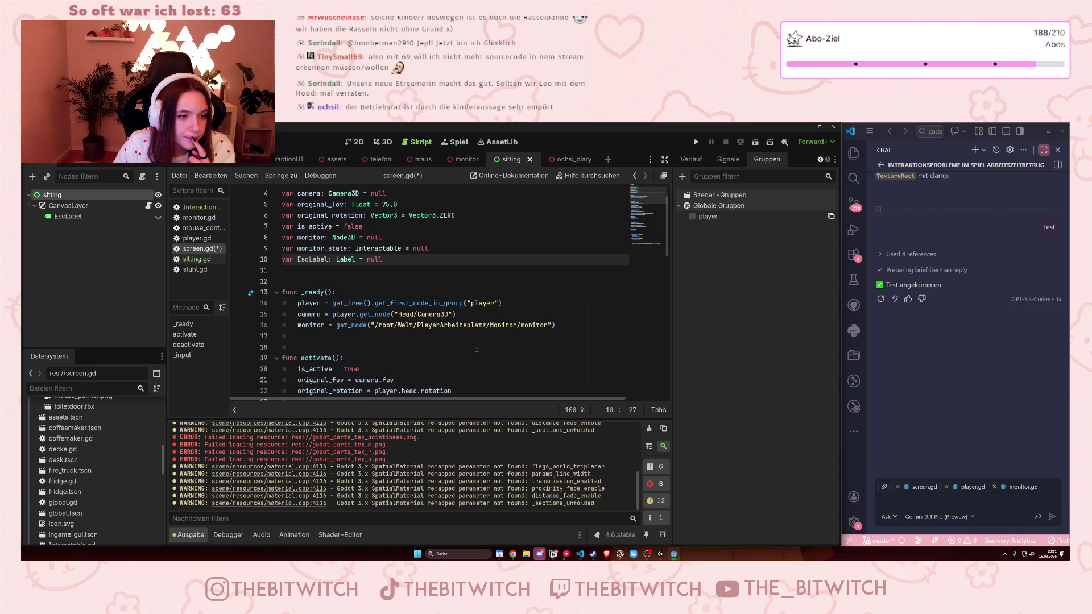
click(566, 325)
key(Down)
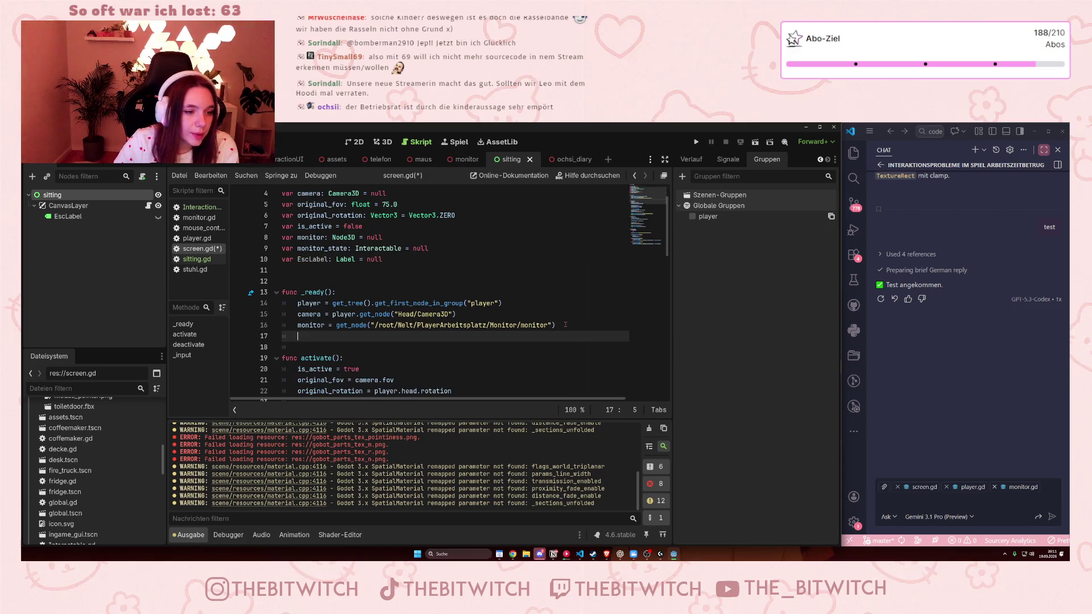
Step: Write 'EscLabel = get_node' on line 17 of _ready
text(Esc)
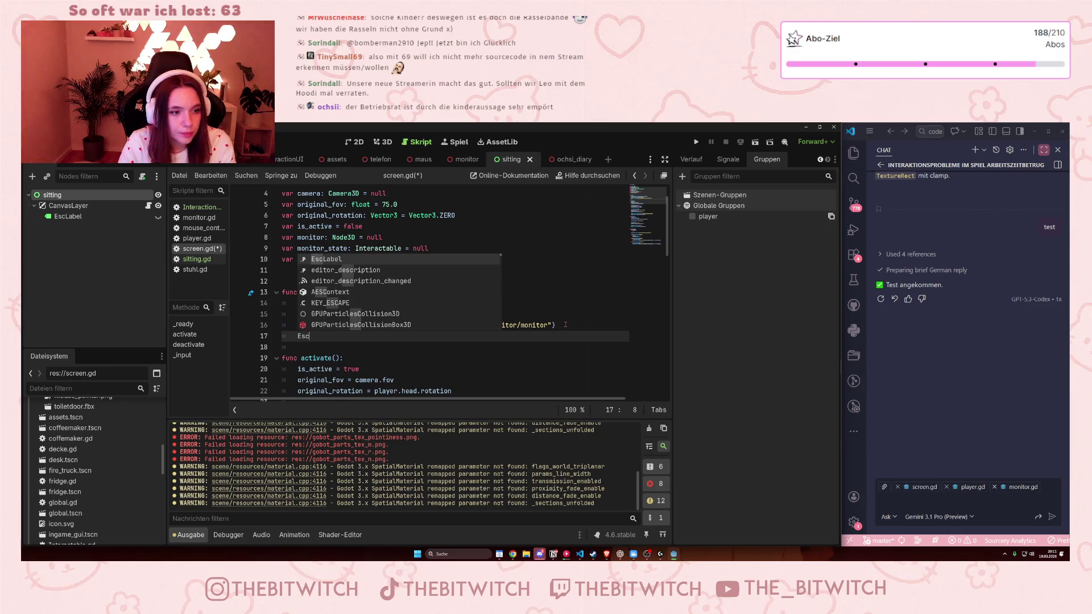
text(Label)
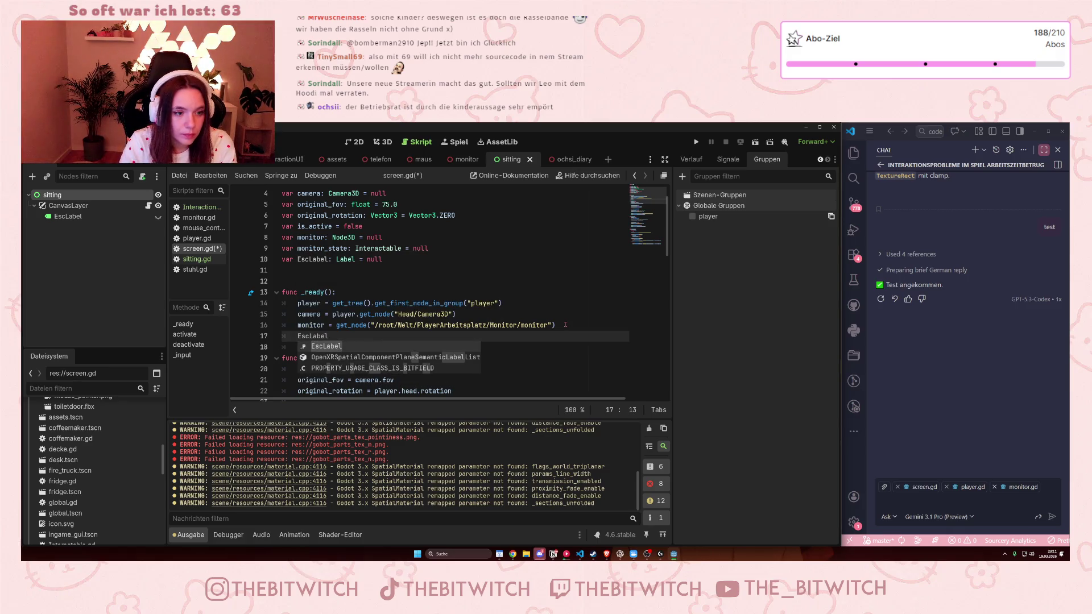
text( =)
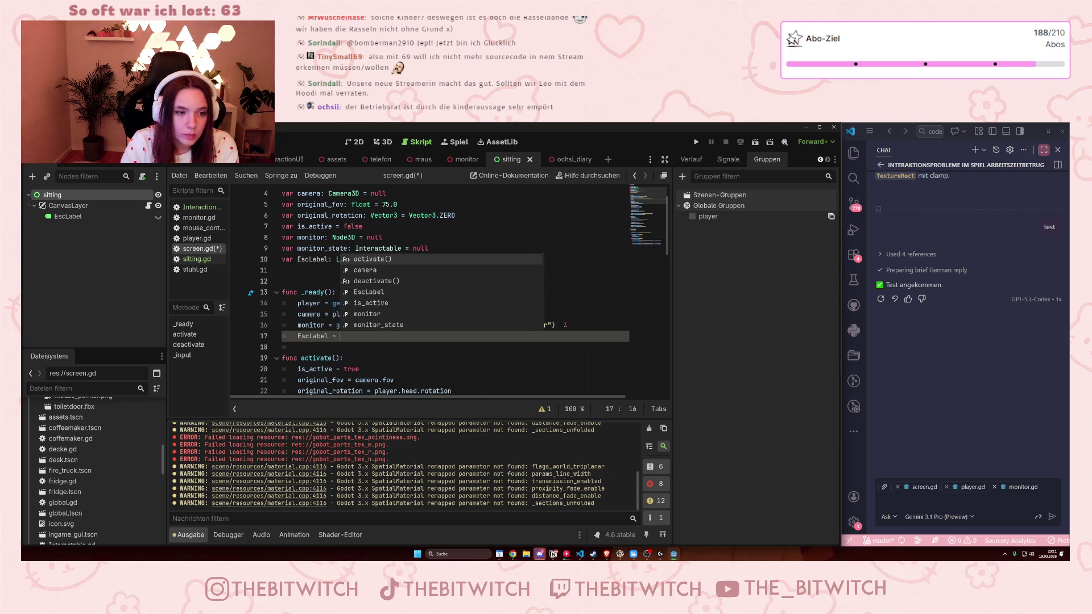
key(Escape)
key(Up)
key(Up)
key(Up)
key(End)
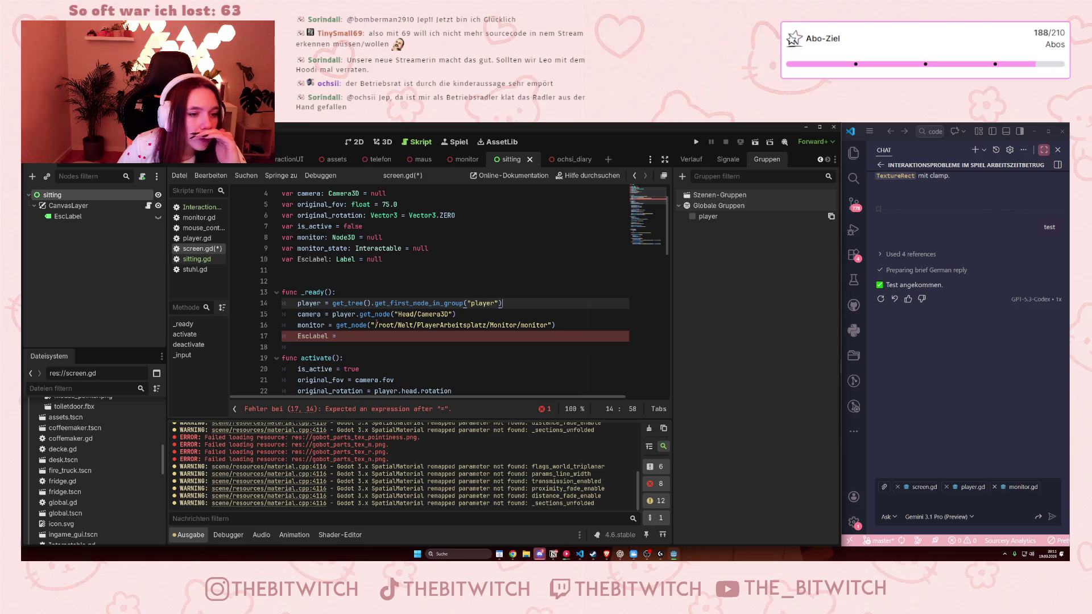
mouse_move(374, 319)
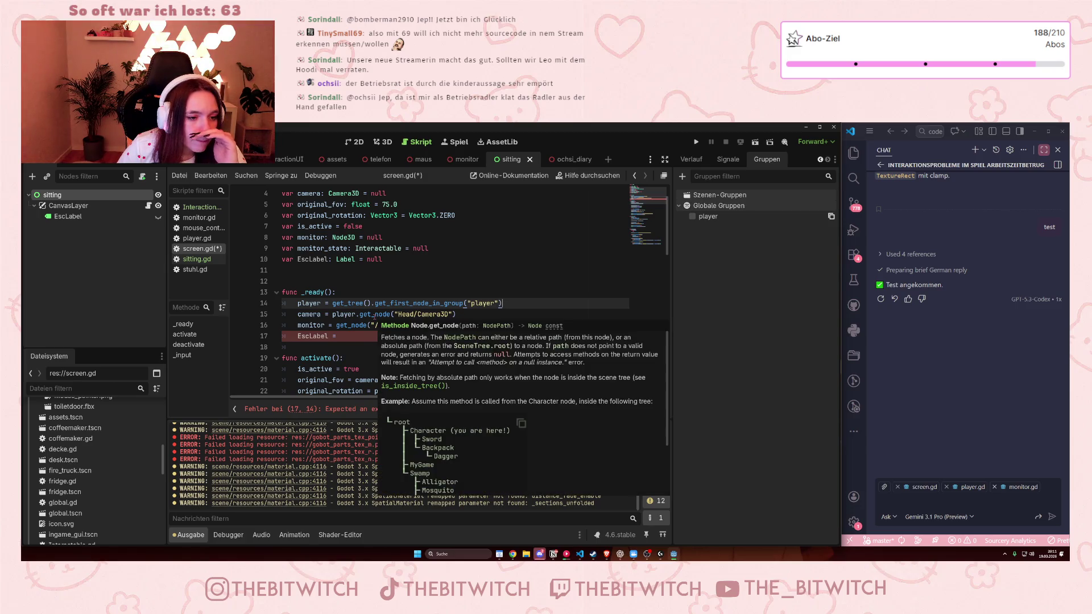
click(340, 336)
text(get)
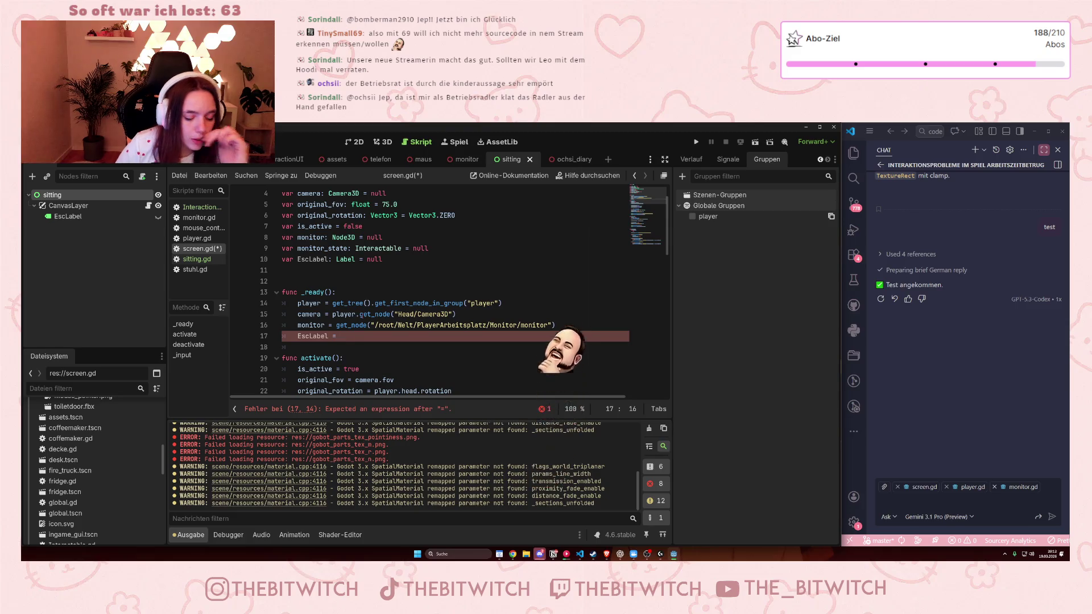
text(_n)
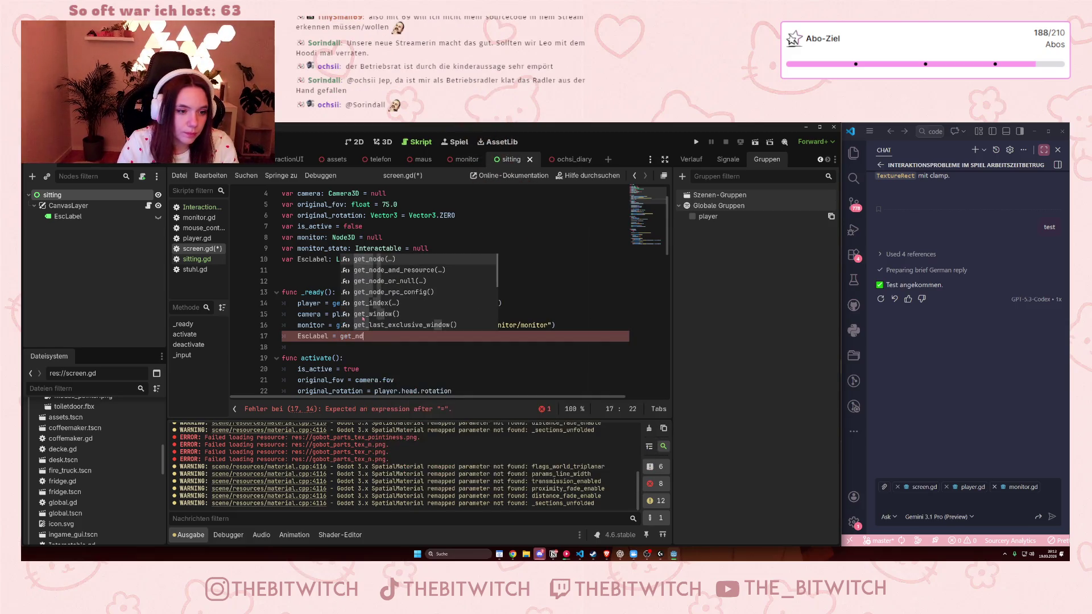
text(ode)
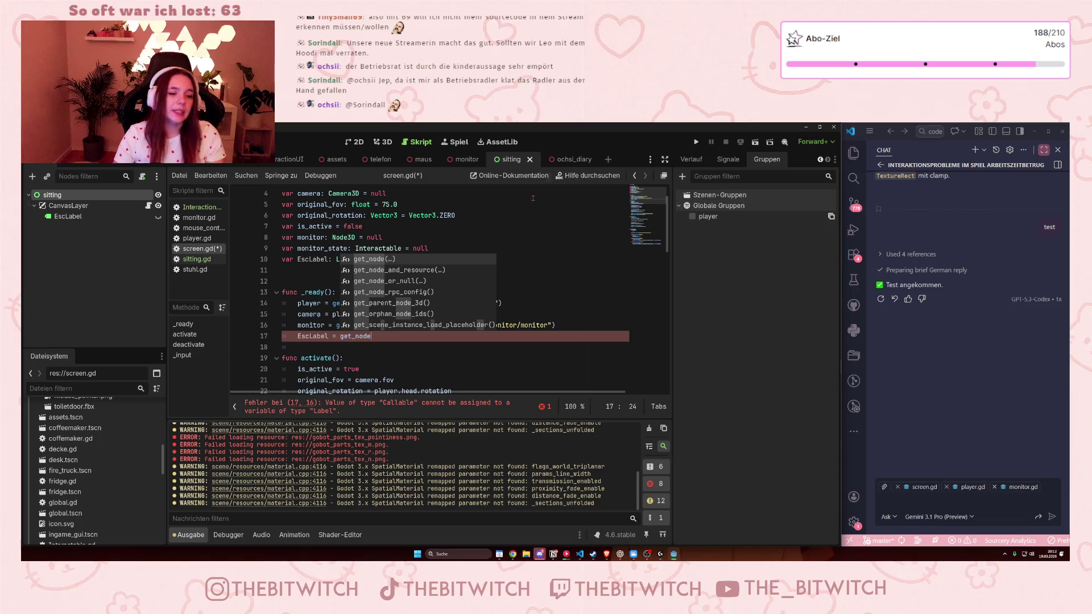
click(578, 240)
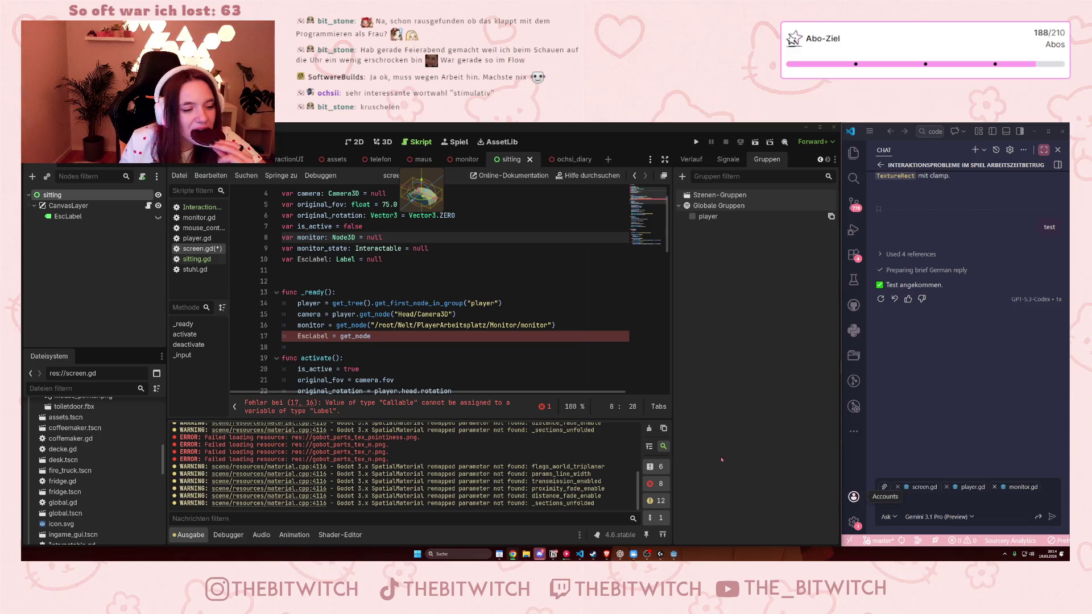
Step: Review line 17 in screen.gd's _ready function, then open the InteractionUI.gd script
click(381, 325)
scroll(389, 329, up, 1)
scroll(388, 329, down, 2)
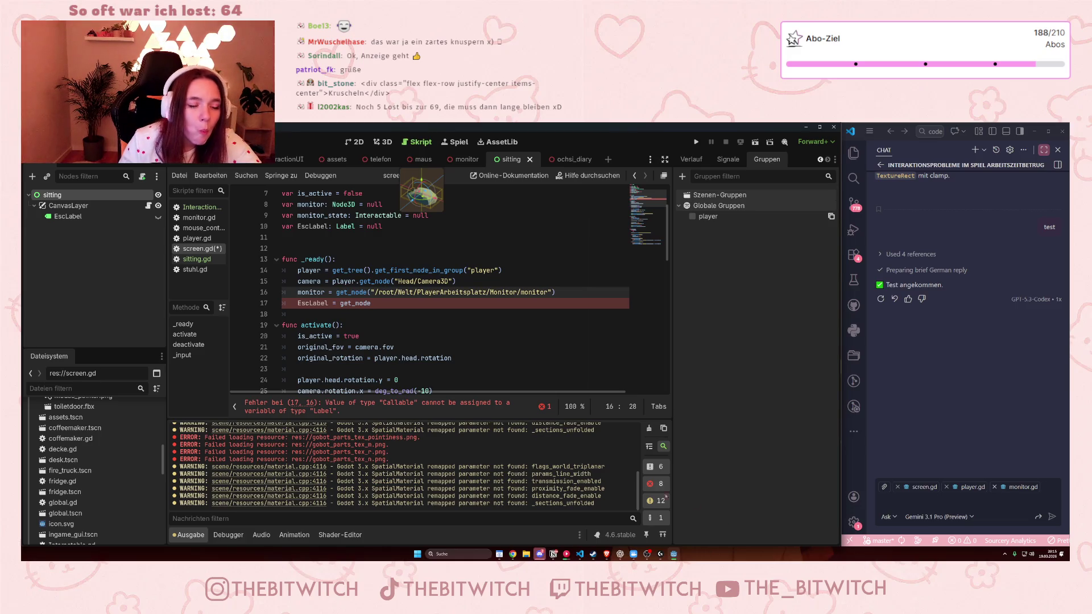
click(371, 303)
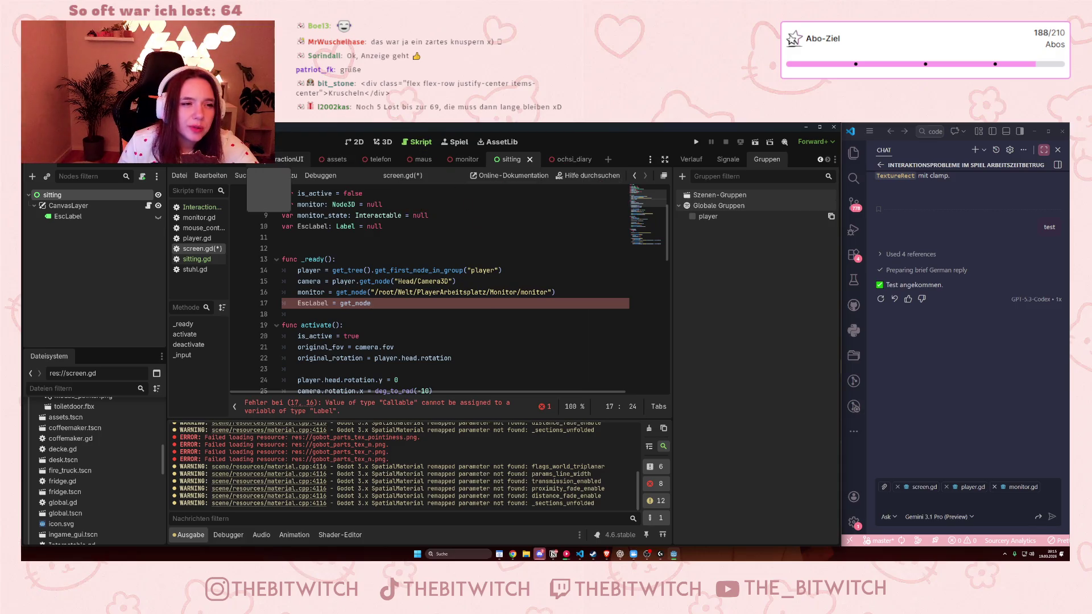
click(202, 208)
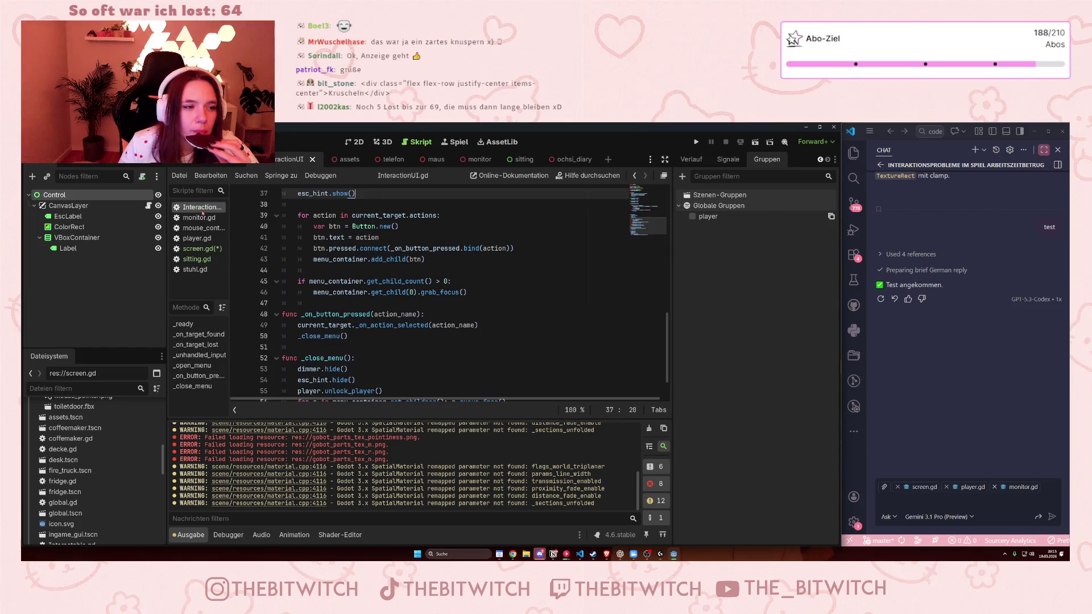
Step: Read the top of InteractionUI.gd, then return to the sitting scene and screen.gd
scroll(458, 293, up, 7)
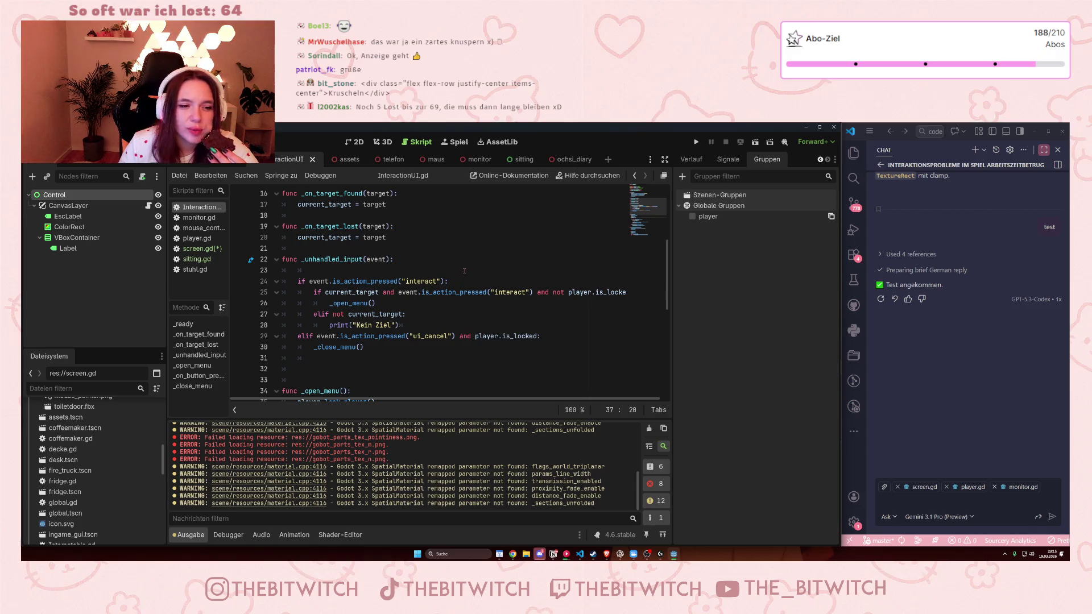
scroll(464, 271, up, 5)
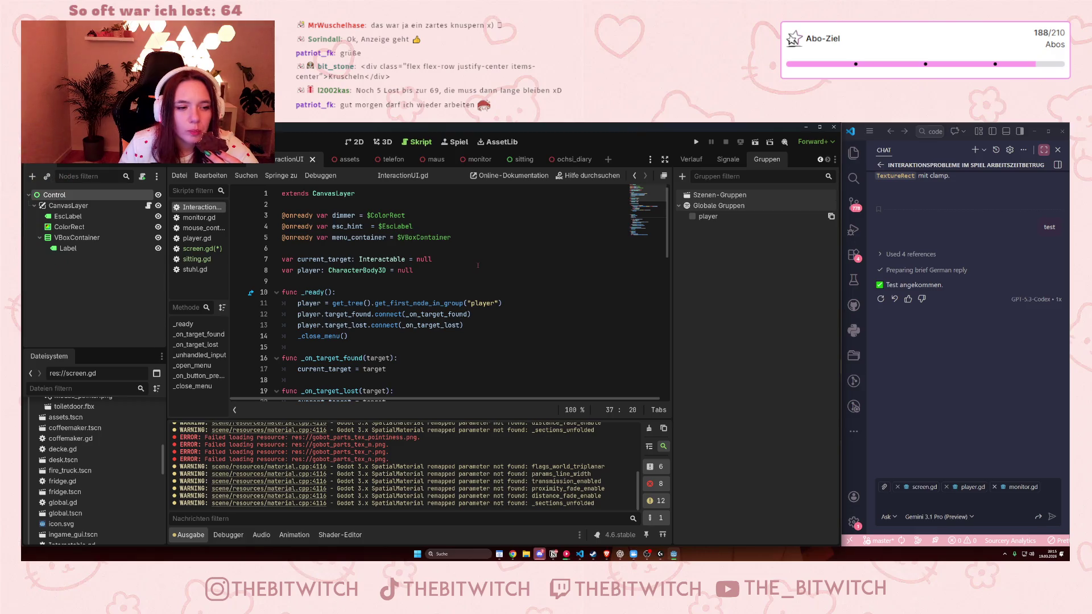
click(511, 159)
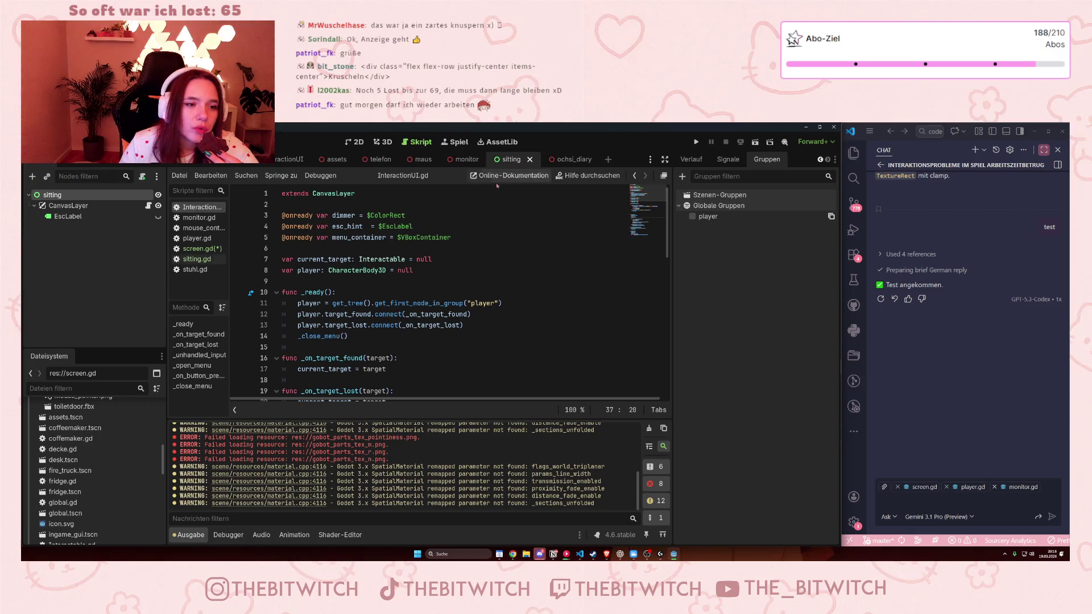
click(204, 248)
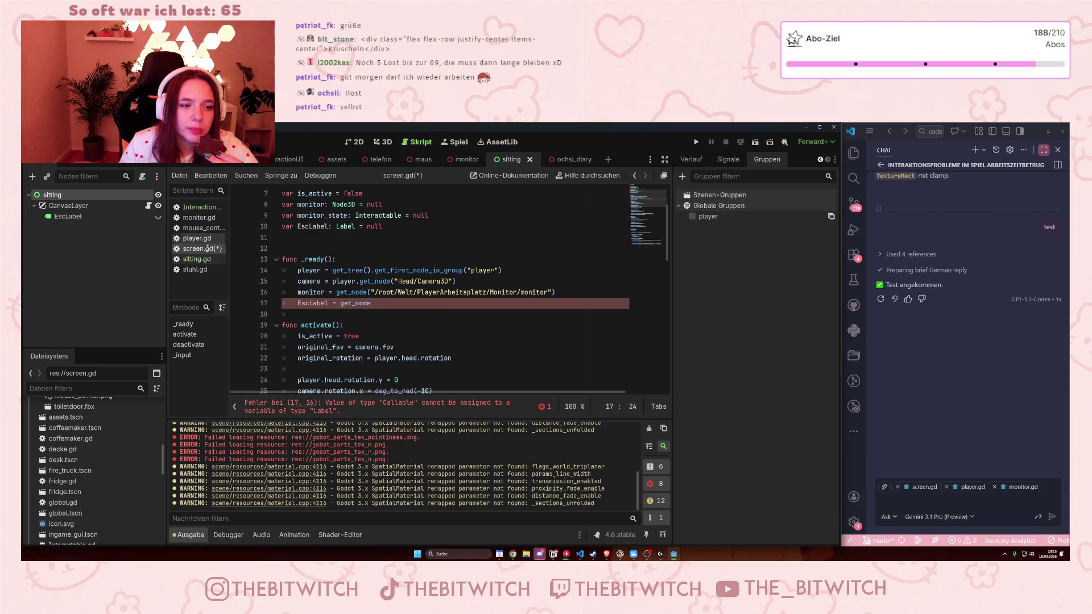
Step: Replace get_node on line 17 with line 14's get_tree().get_first_node_in_group("esc") lookup
scroll(391, 339, up, 1)
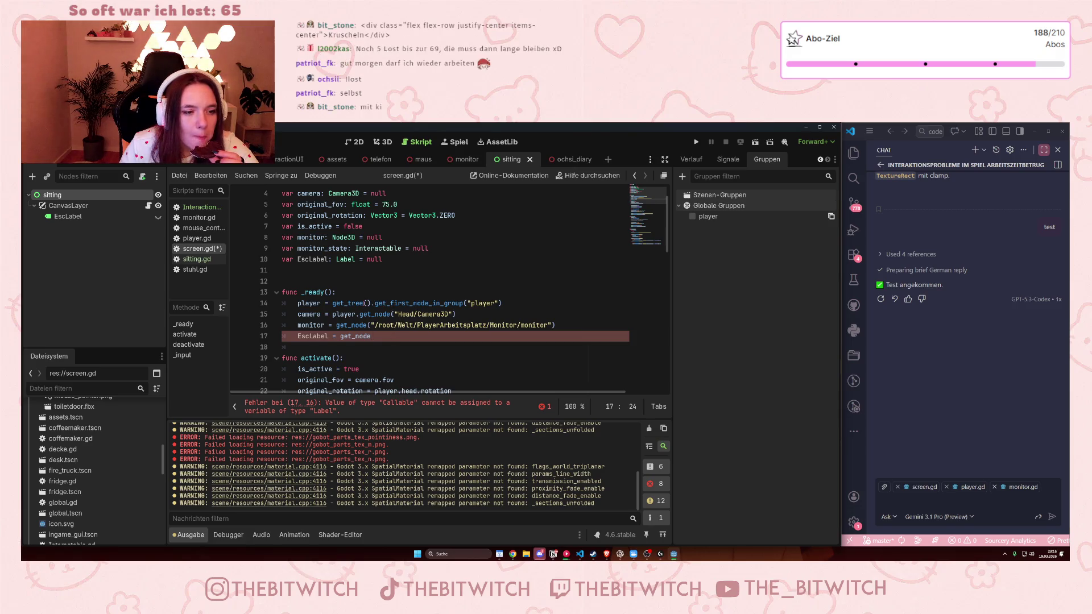
drag(333, 303, 504, 304)
key(ctrl+c)
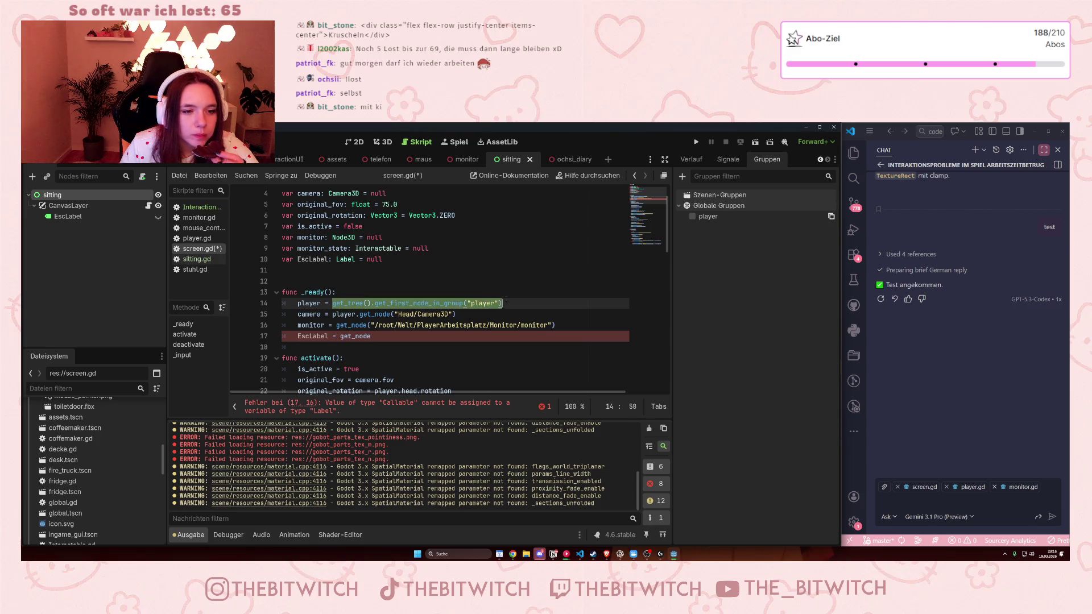
drag(332, 303, 503, 303)
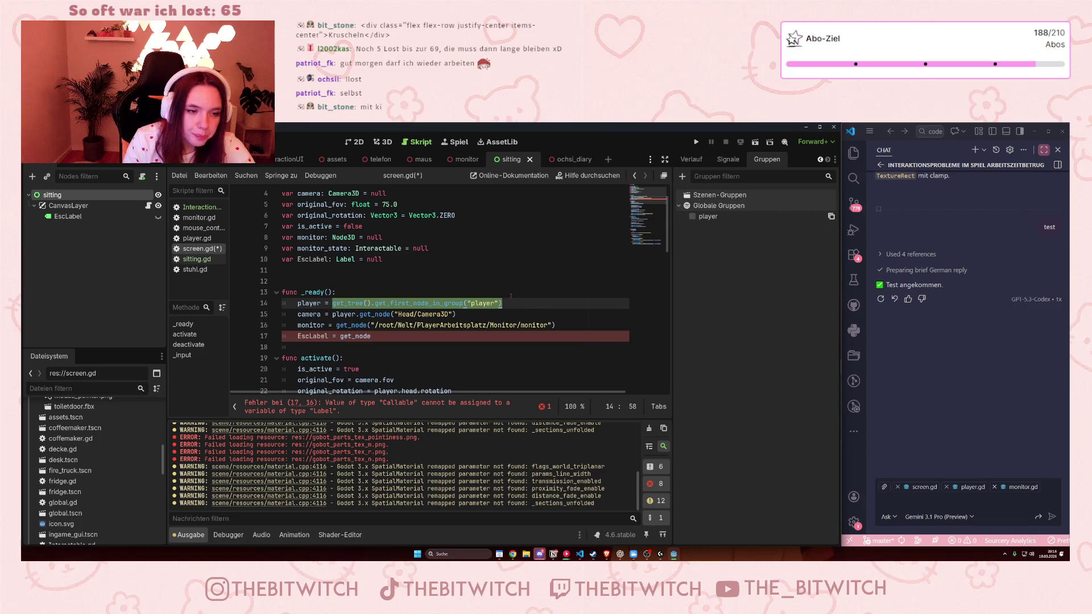
click(370, 336)
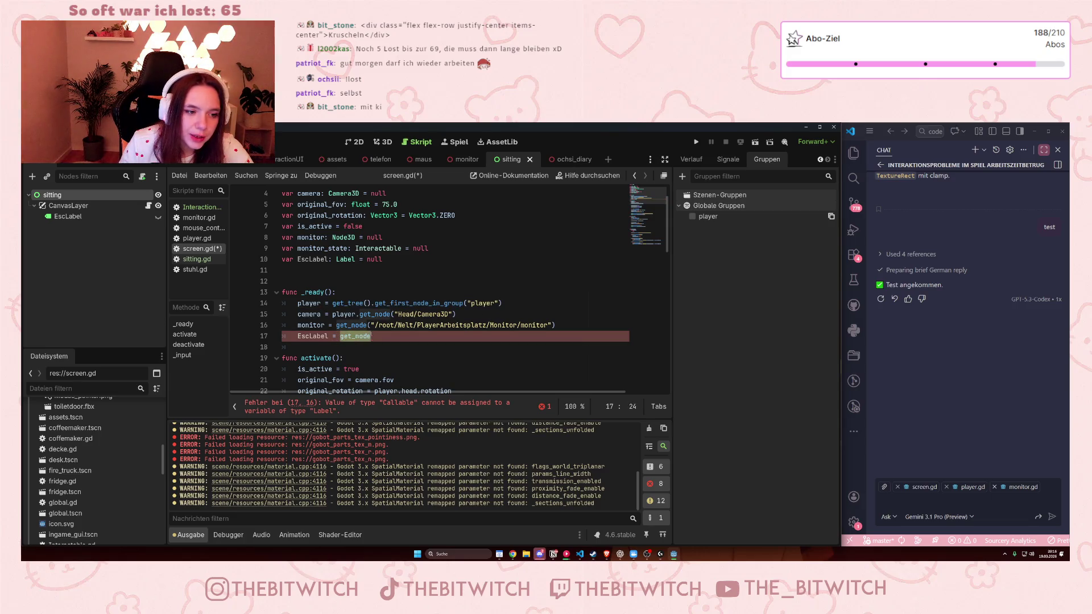
key(ctrl+v)
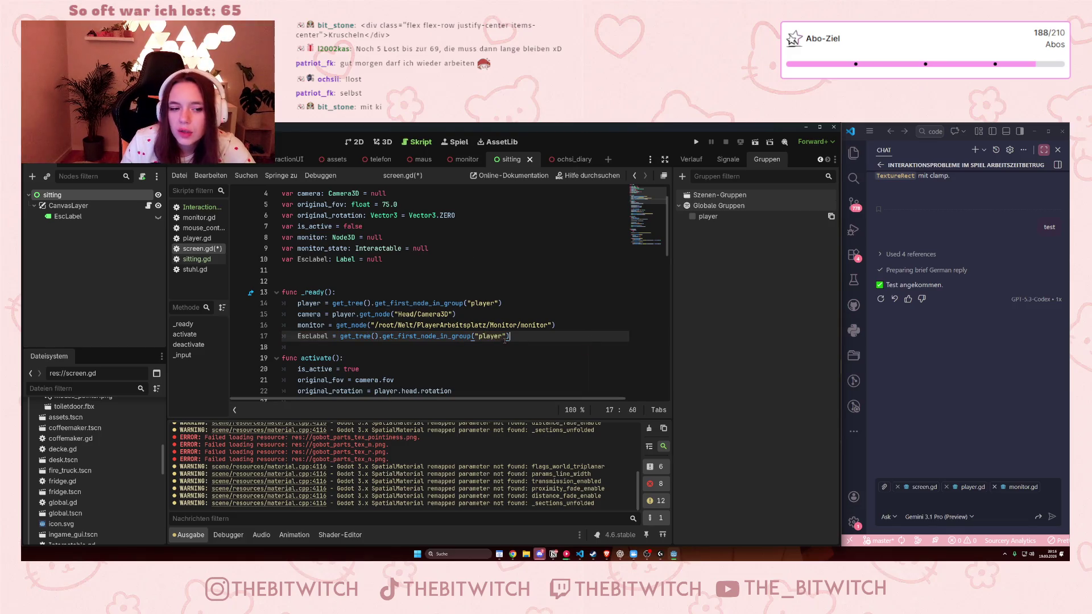
click(479, 337)
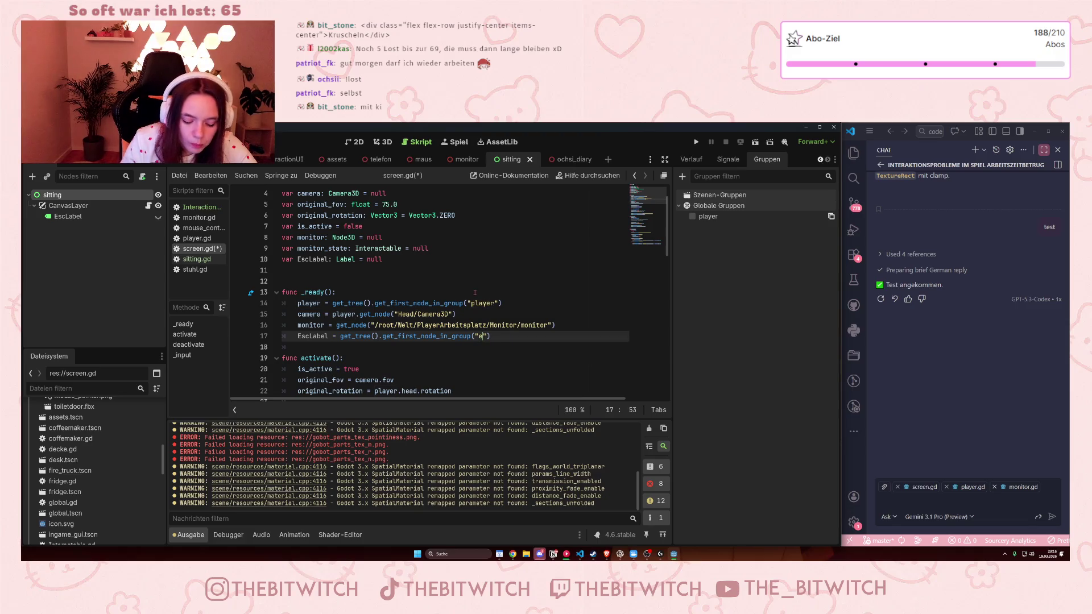
text(esc)
click(398, 270)
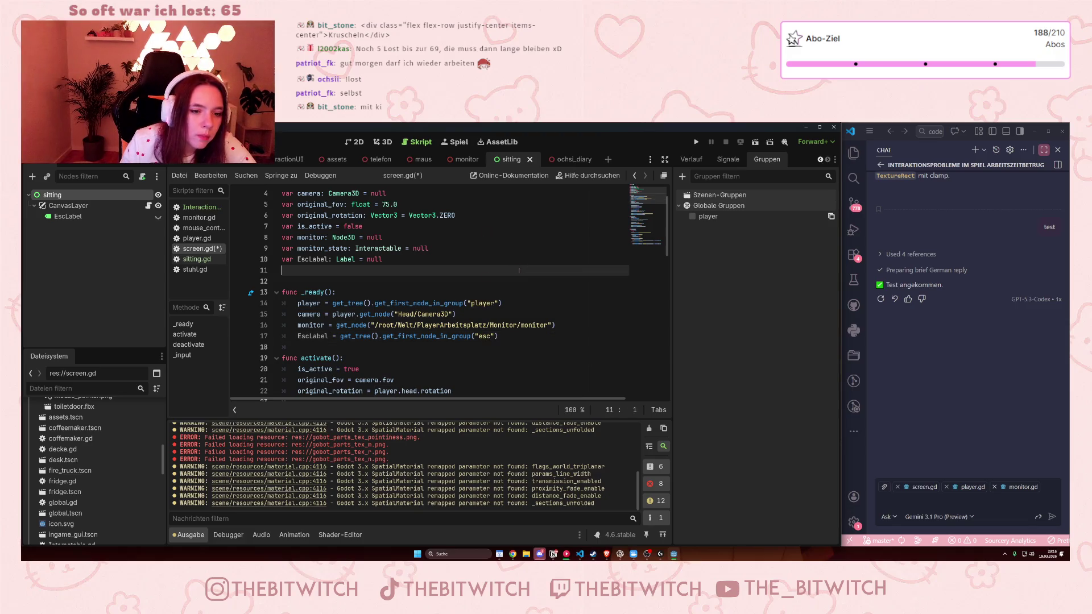
click(69, 216)
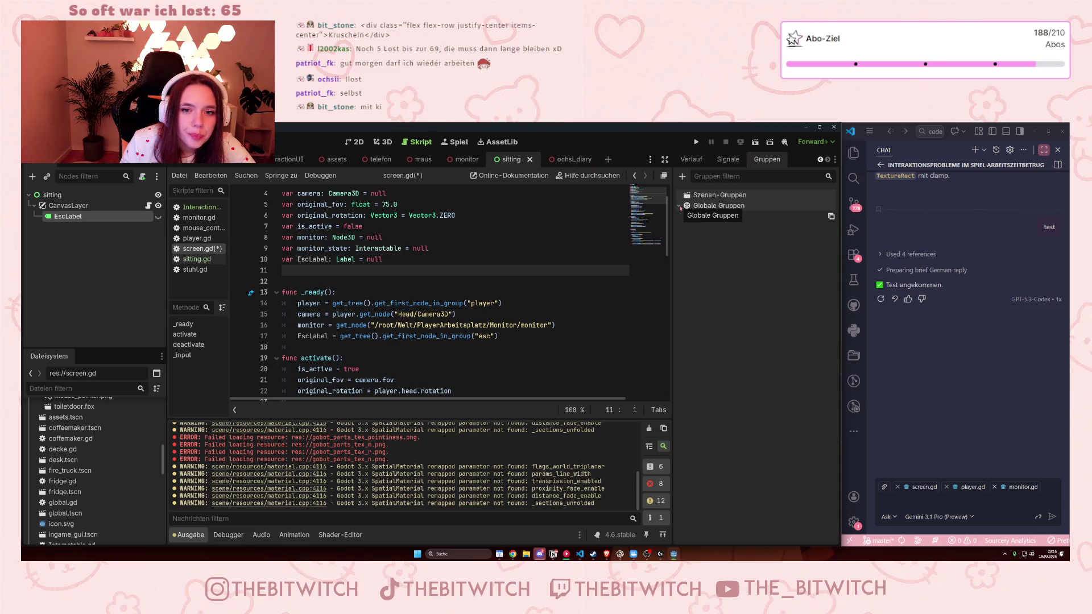
Step: Add the EscLabel node to a new scene group named esc
click(683, 176)
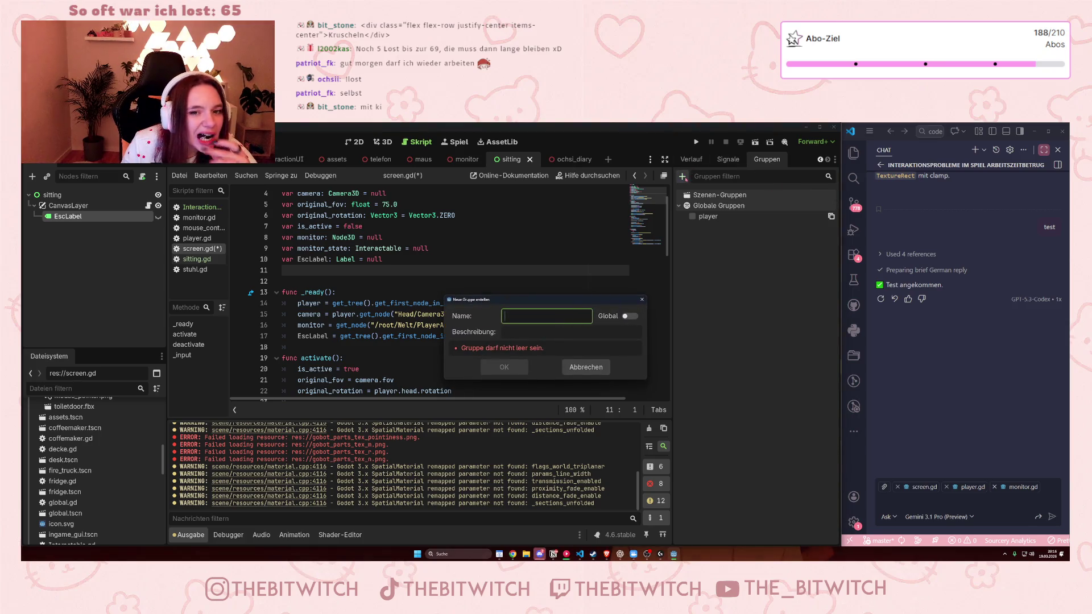
text(esc)
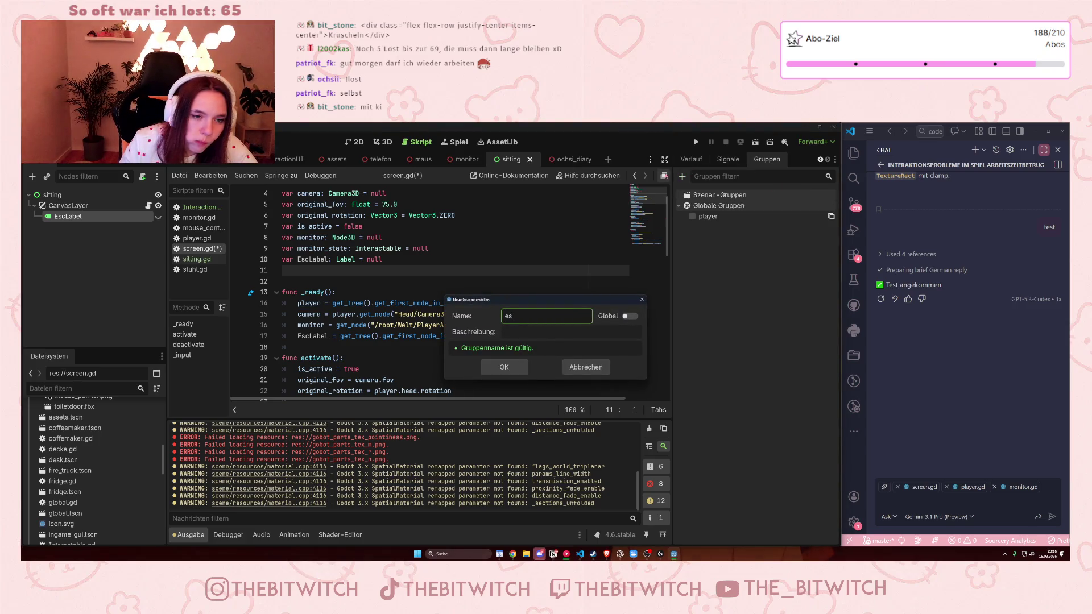
click(515, 366)
mouse_move(419, 336)
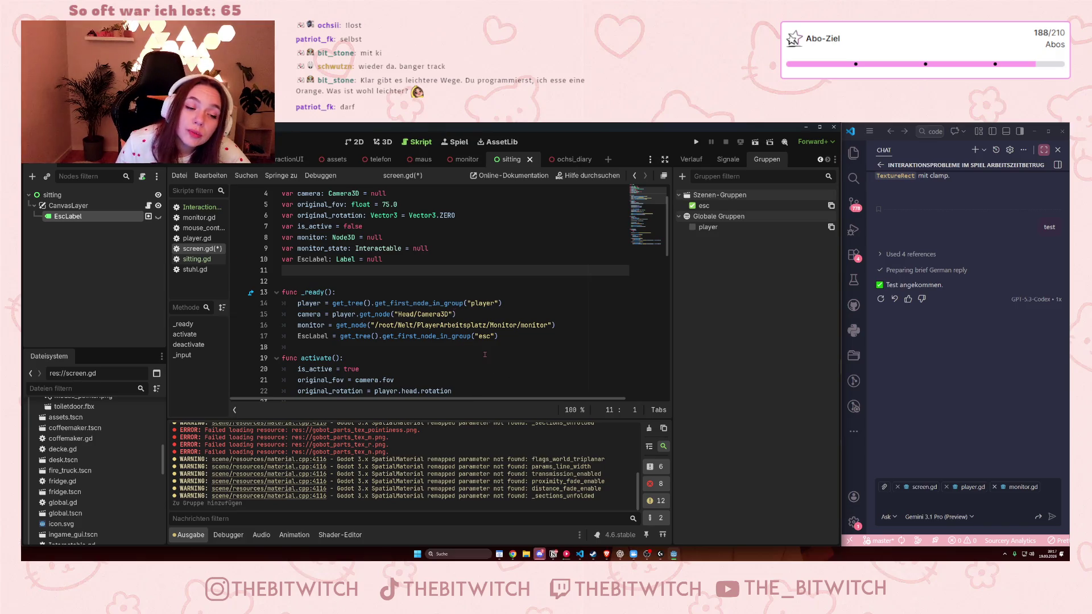
scroll(484, 354, down, 2)
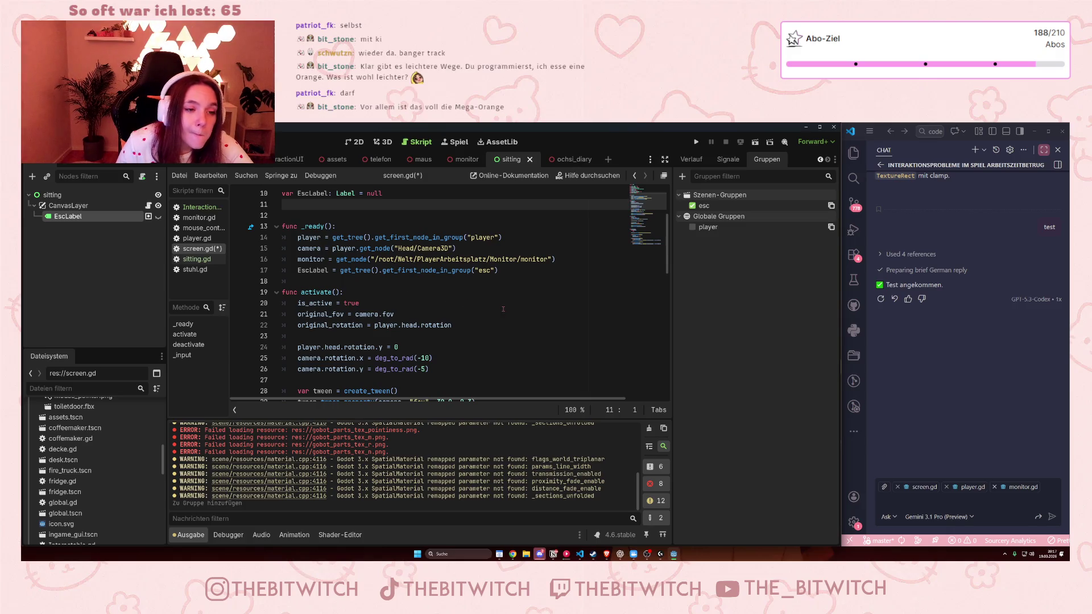
Step: Add an EscLabel.hide() line to activate() after line 34 and copy it
scroll(503, 309, down, 2)
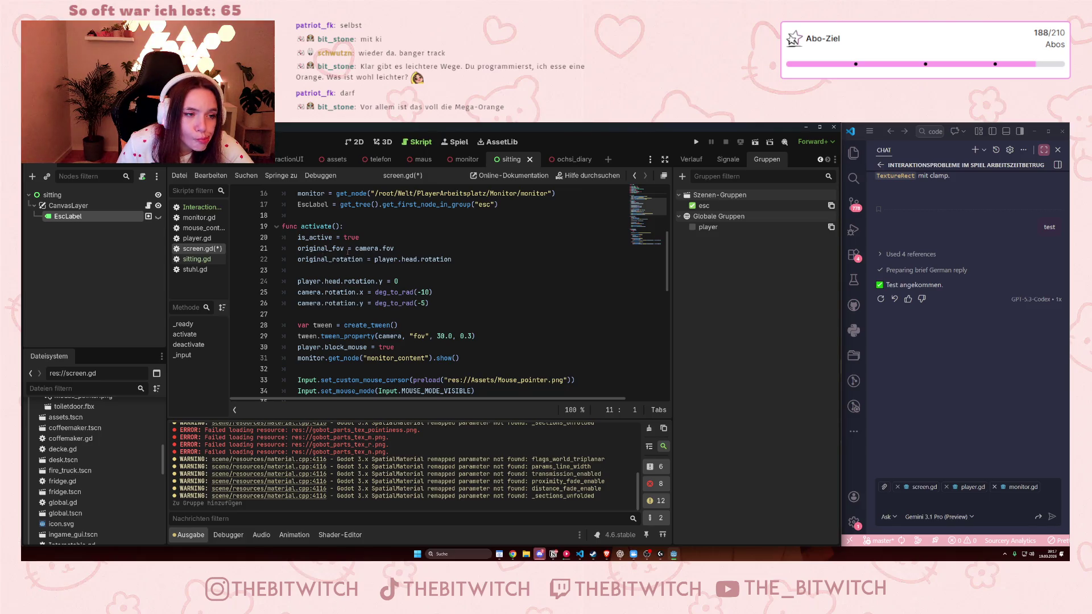
mouse_move(351, 260)
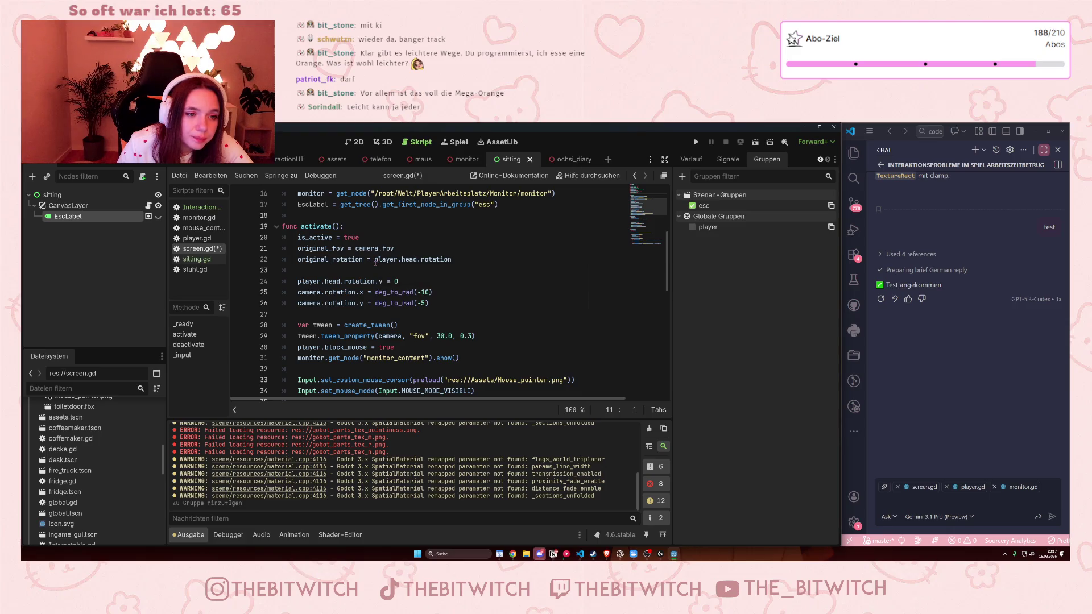
scroll(372, 268, down, 3)
scroll(374, 269, up, 2)
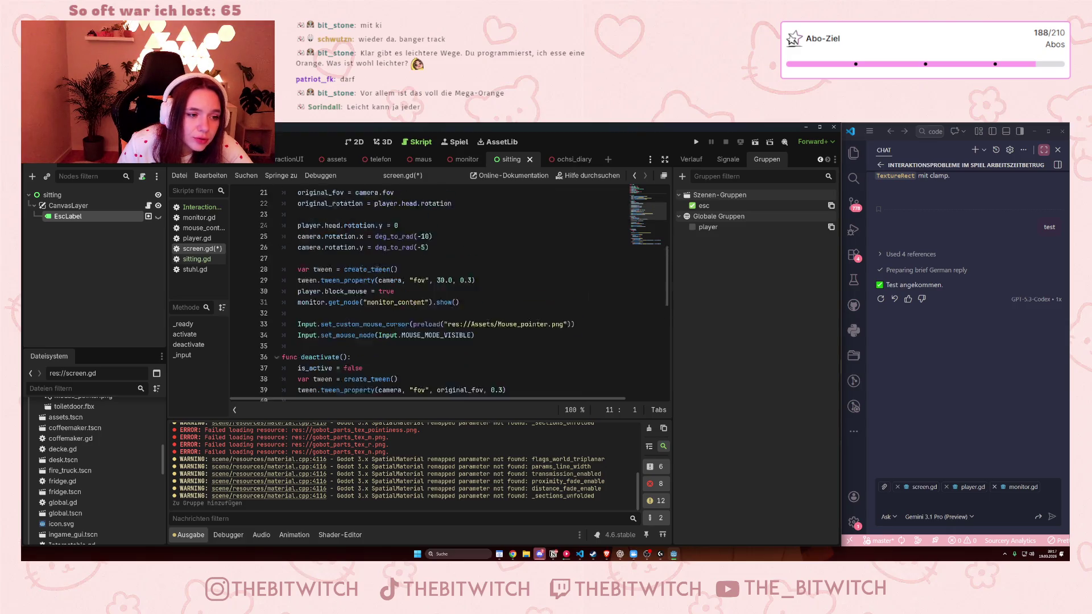
click(503, 365)
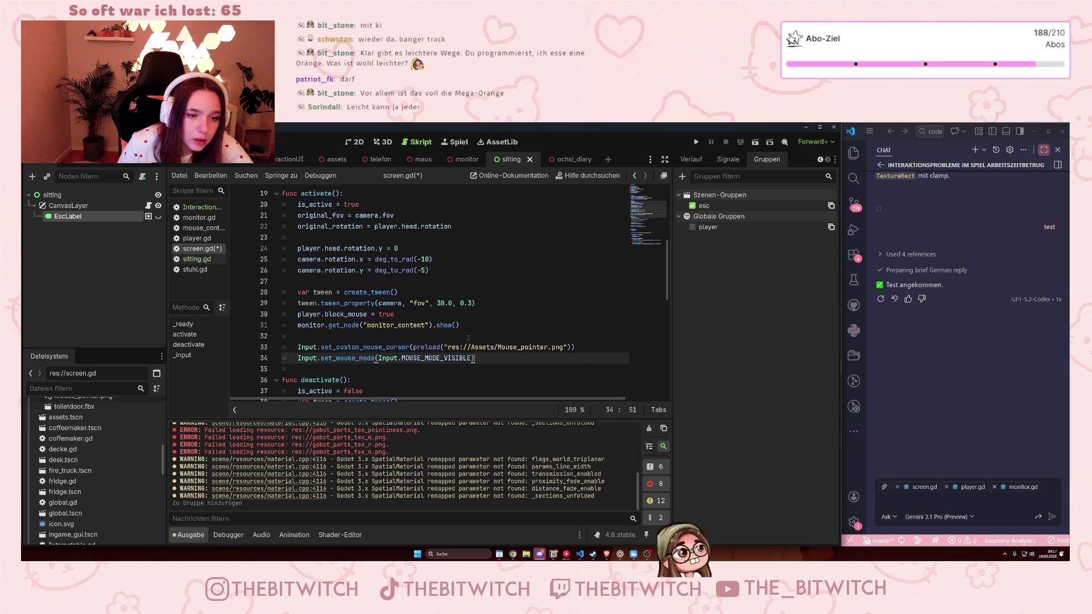
key(Return)
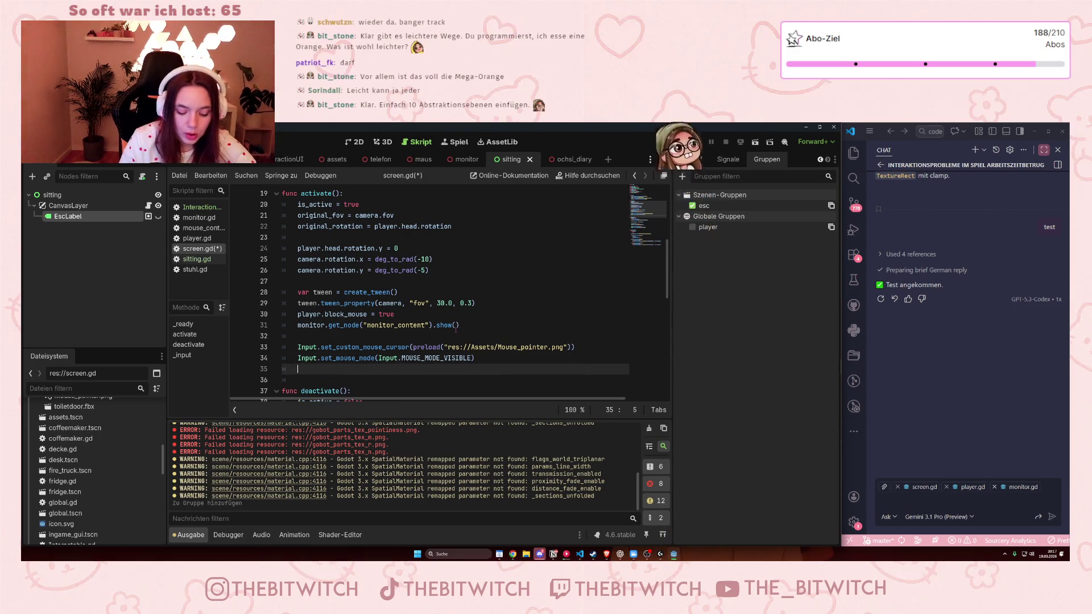
text(Esc:)
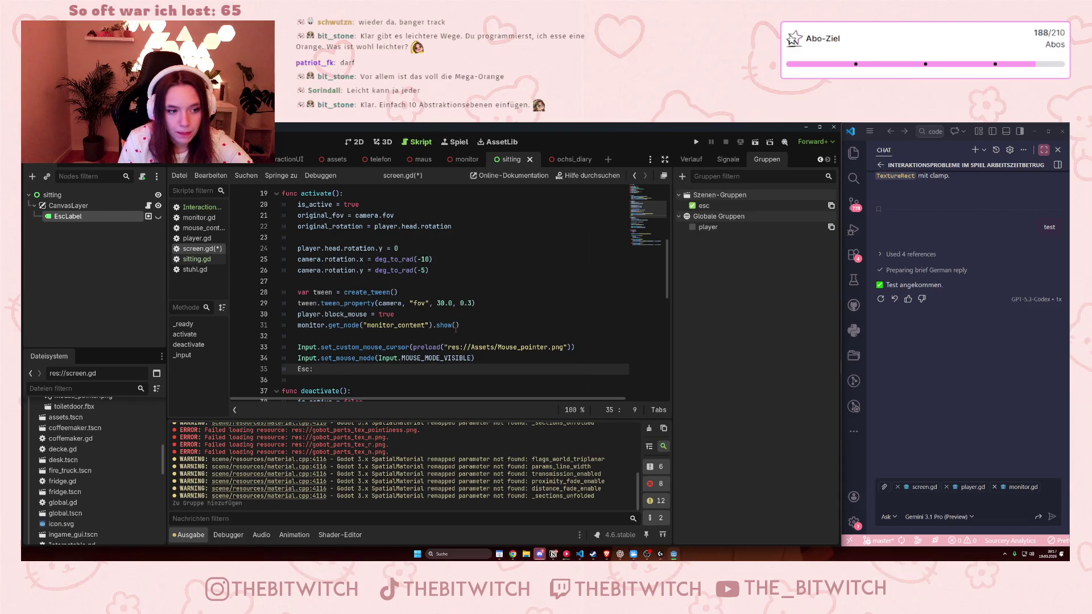
key(BackSpace)
text(Label)
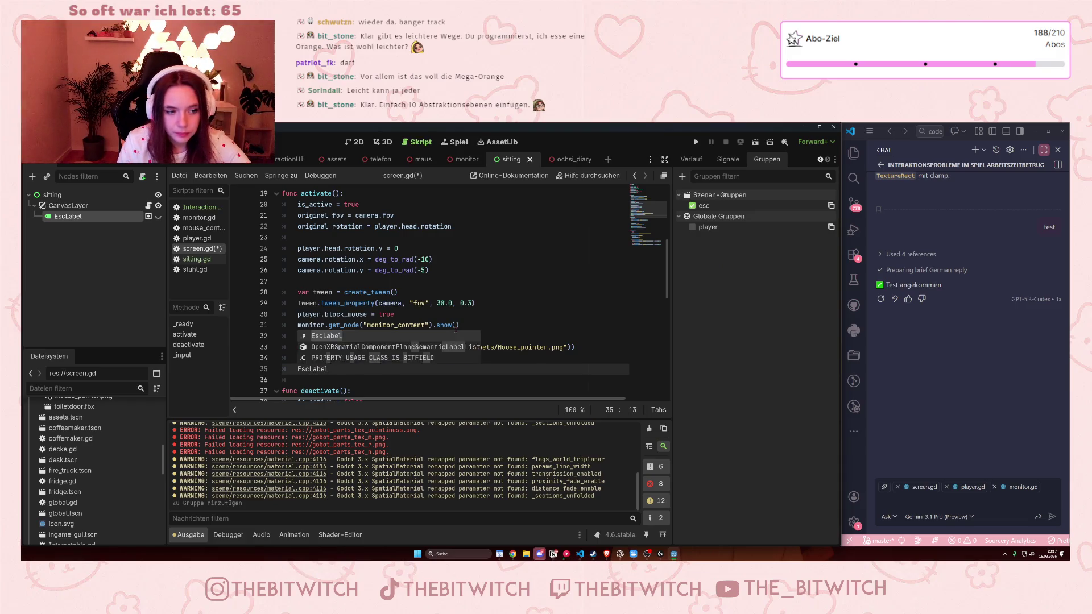
text(.hide())
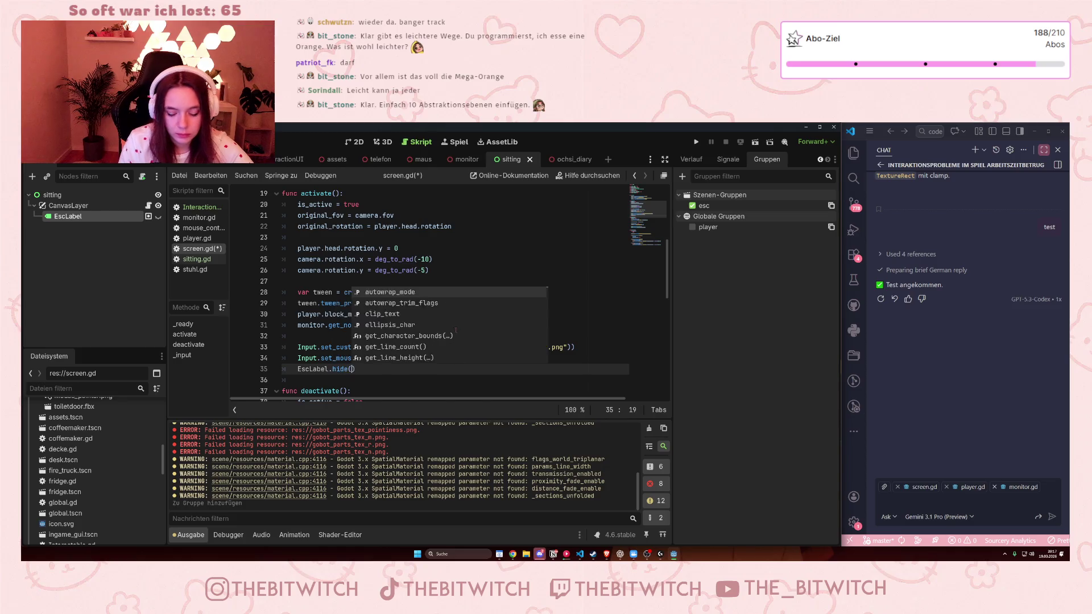
key(shift+Home)
key(ctrl+c)
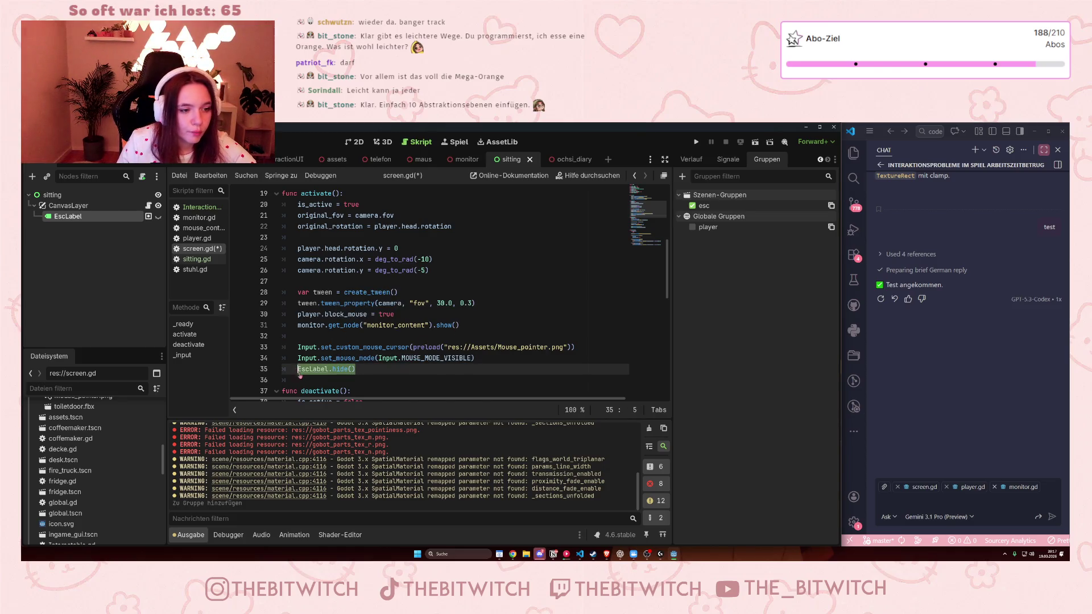
Step: Paste the line at the end of deactivate() and change it to EscLabel.show()
scroll(353, 345, down, 4)
scroll(354, 346, down, 2)
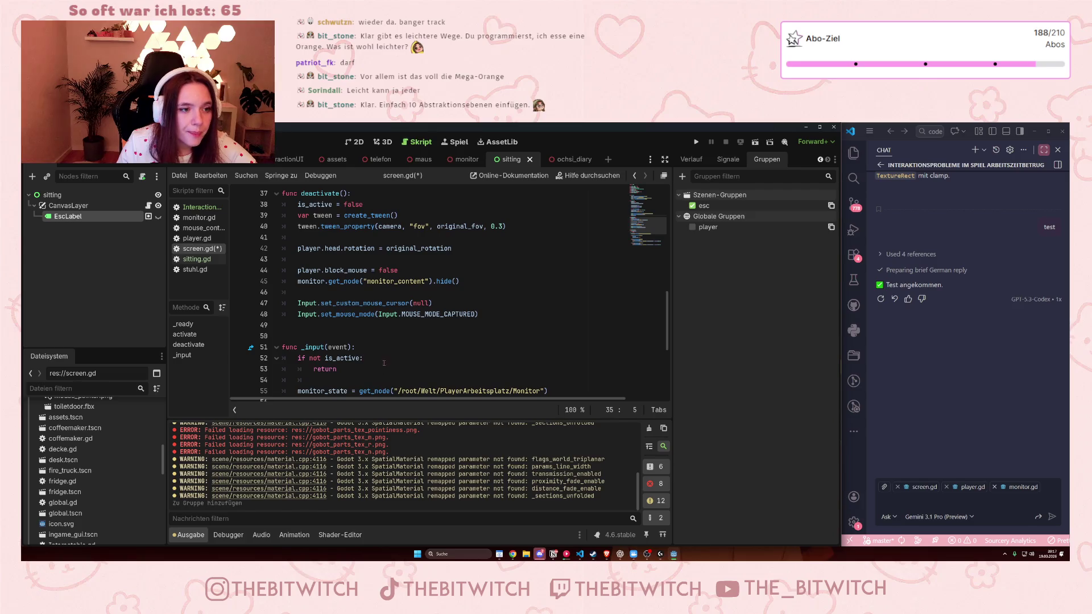
click(511, 315)
key(Return)
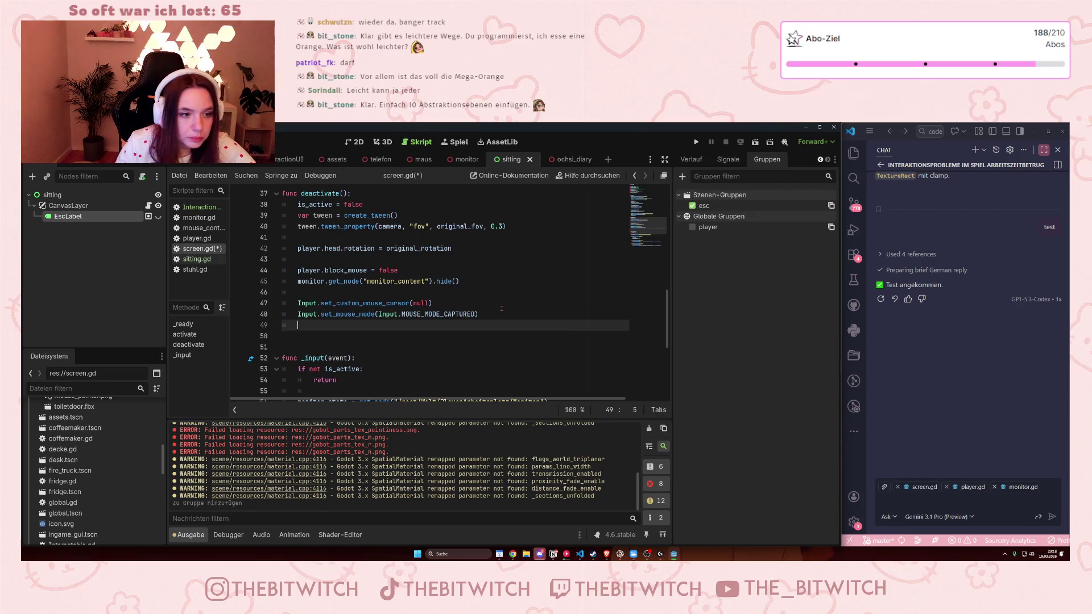
key(ctrl+v)
key(BackSpace)
key(BackSpace)
key(BackSpace)
text(s)
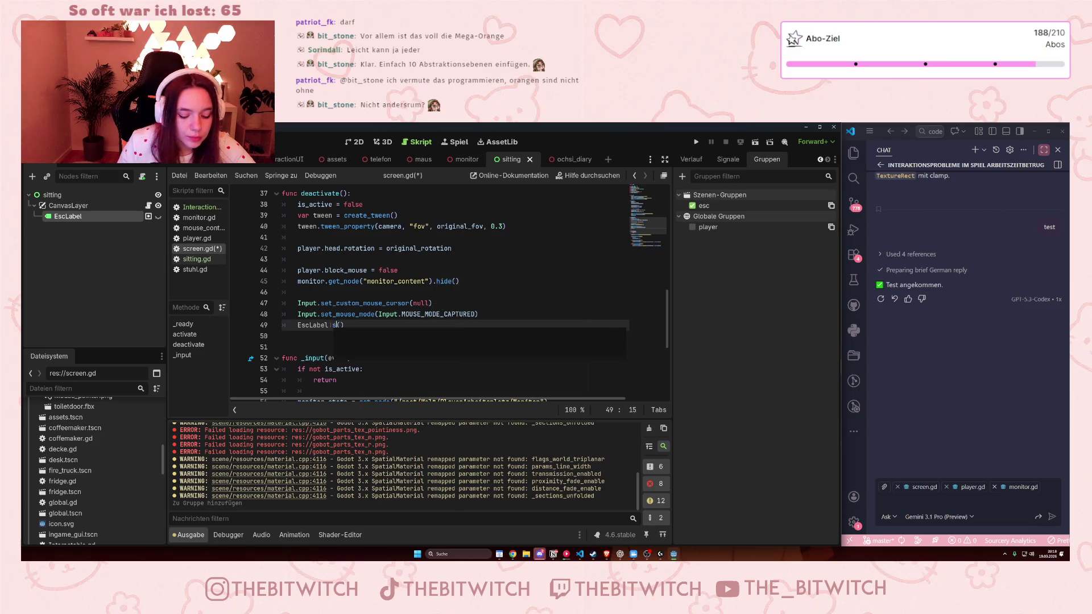
text(how)
click(361, 263)
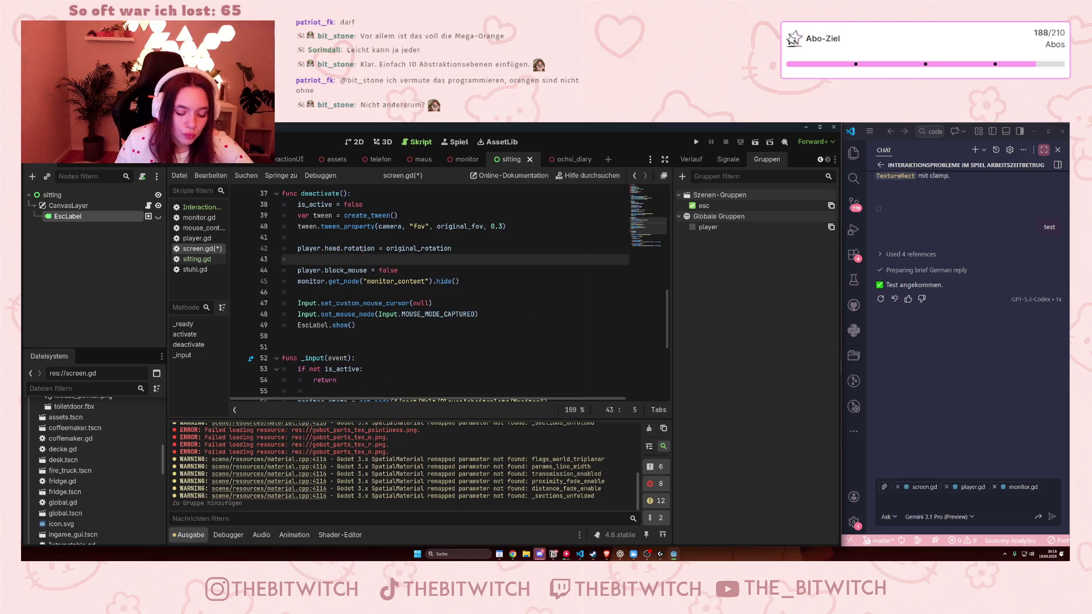
Step: Save screen.gd and run the project to test the change
key(ctrl+s)
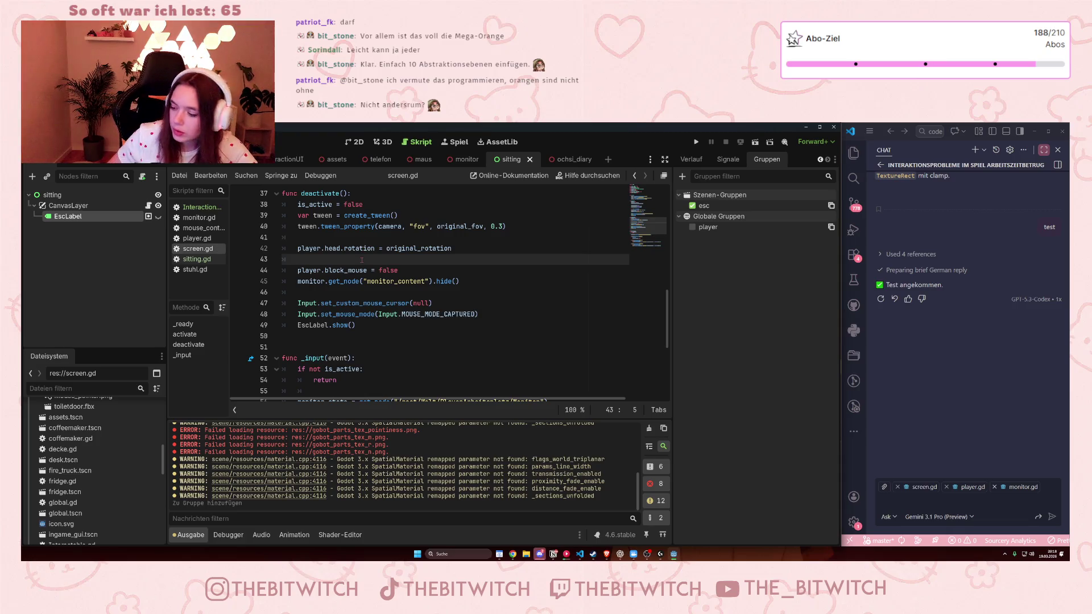
scroll(361, 261, up, 1)
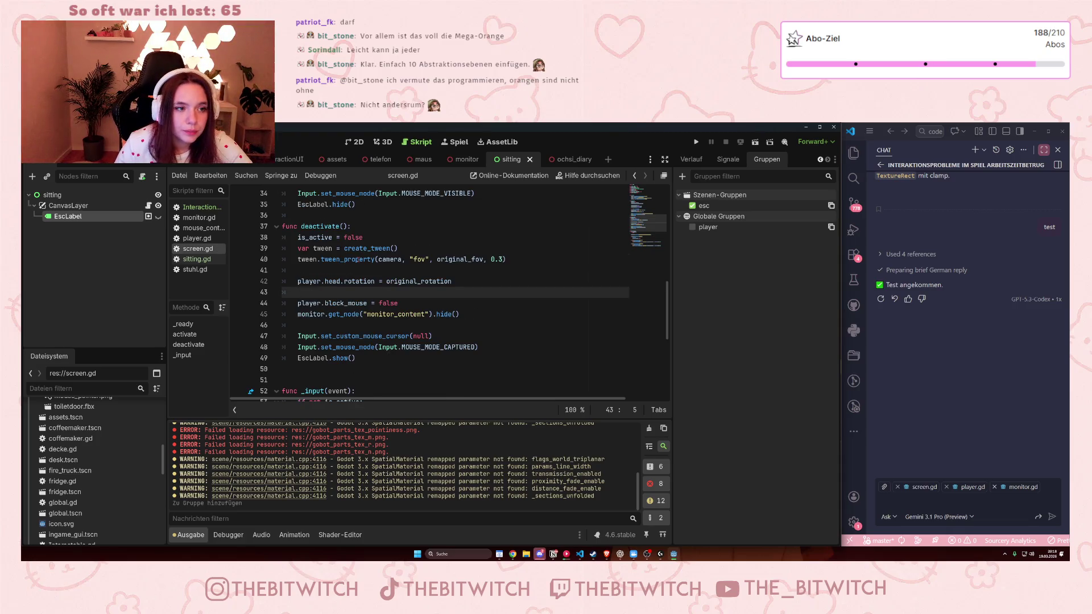
scroll(358, 259, up, 4)
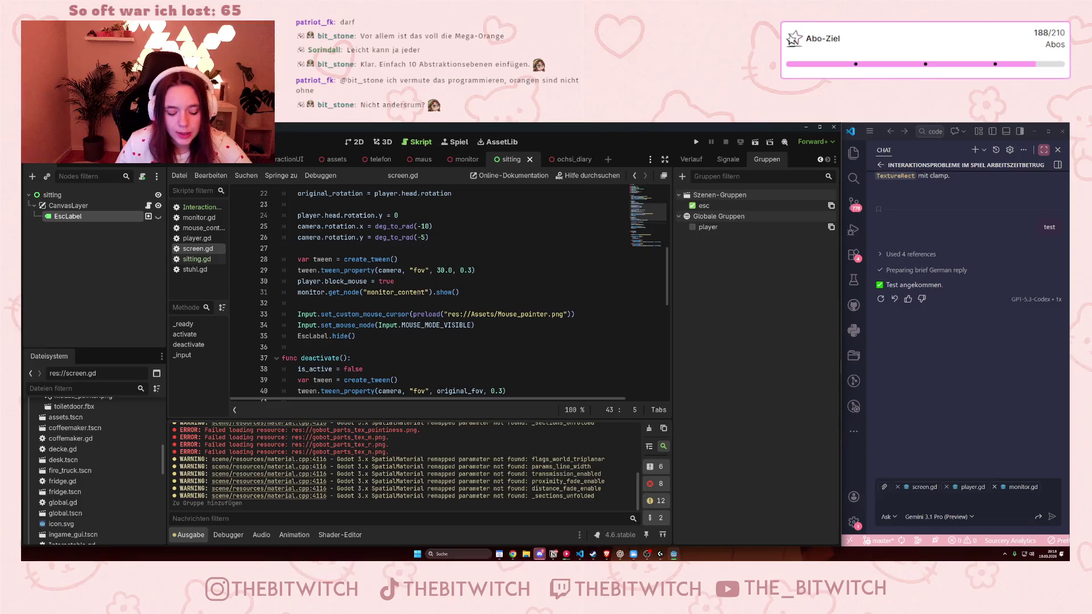
click(696, 142)
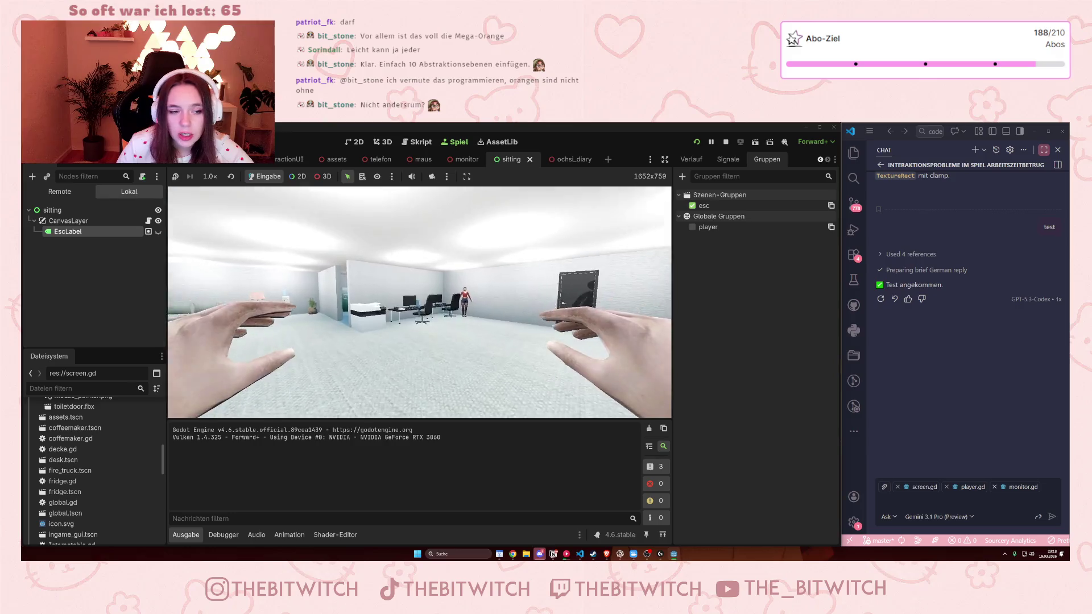
Step: Walk to the desk chair, sit down with E, and switch on the monitor with E
key(w)
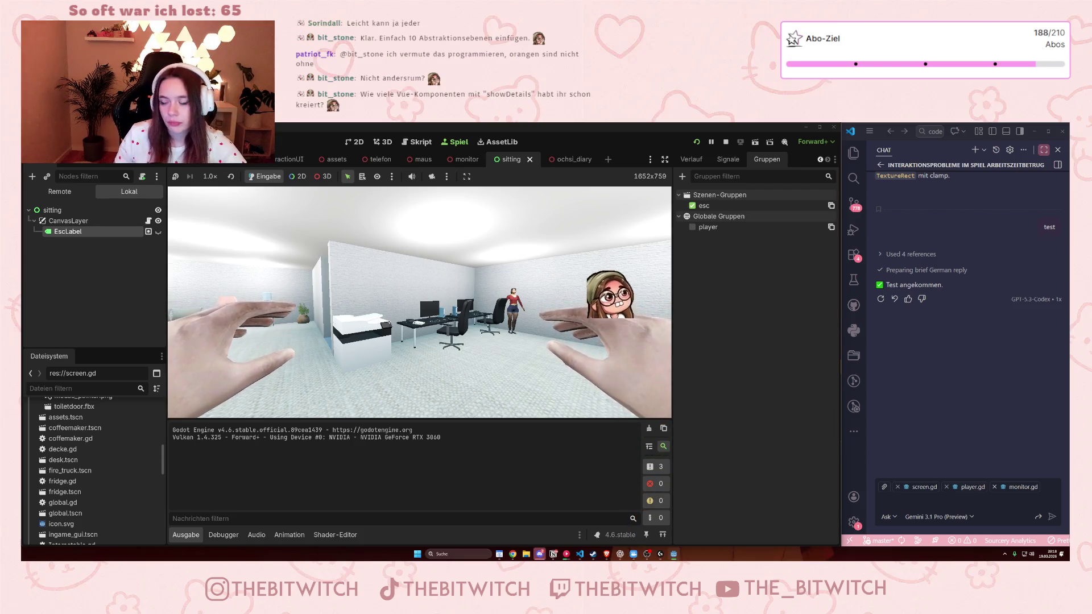
key(w)
key(w)
key(w)
key(e)
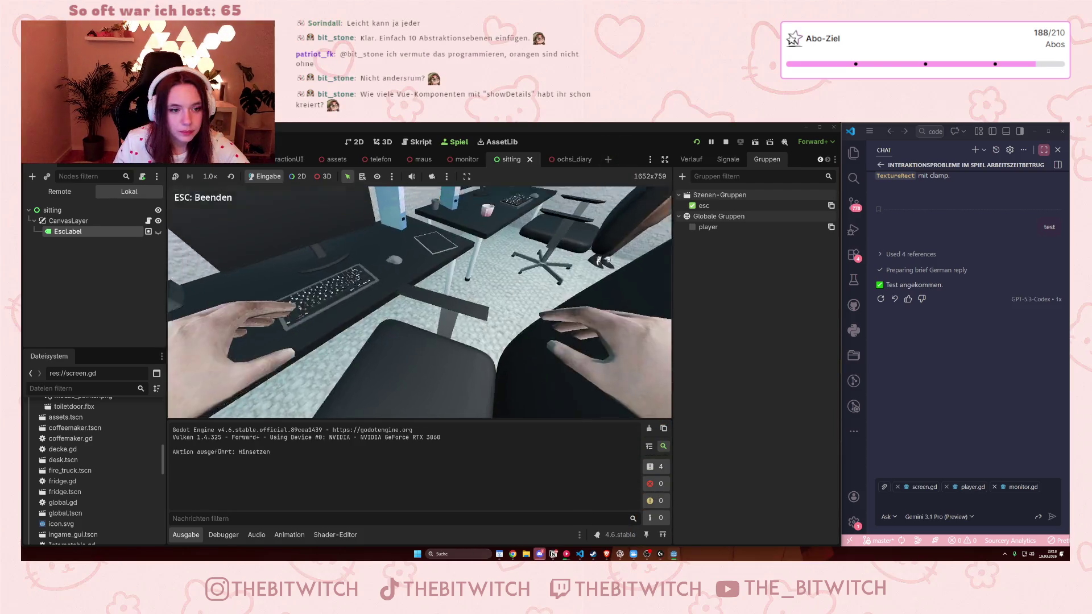
key(e)
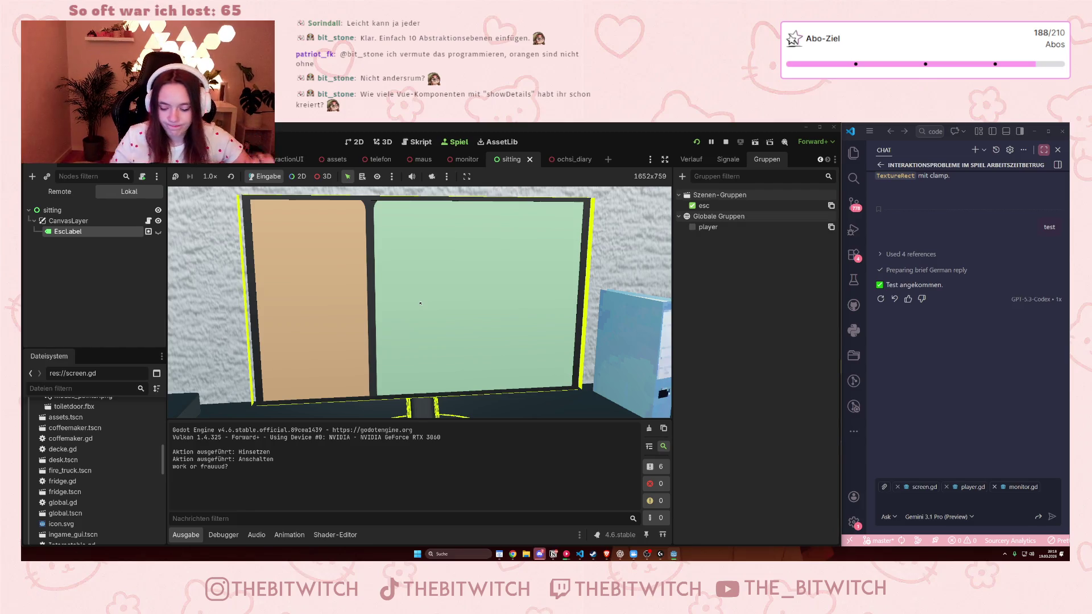
Step: Leave the monitor view with Esc to check the label, then stop the game with F8
key(Escape)
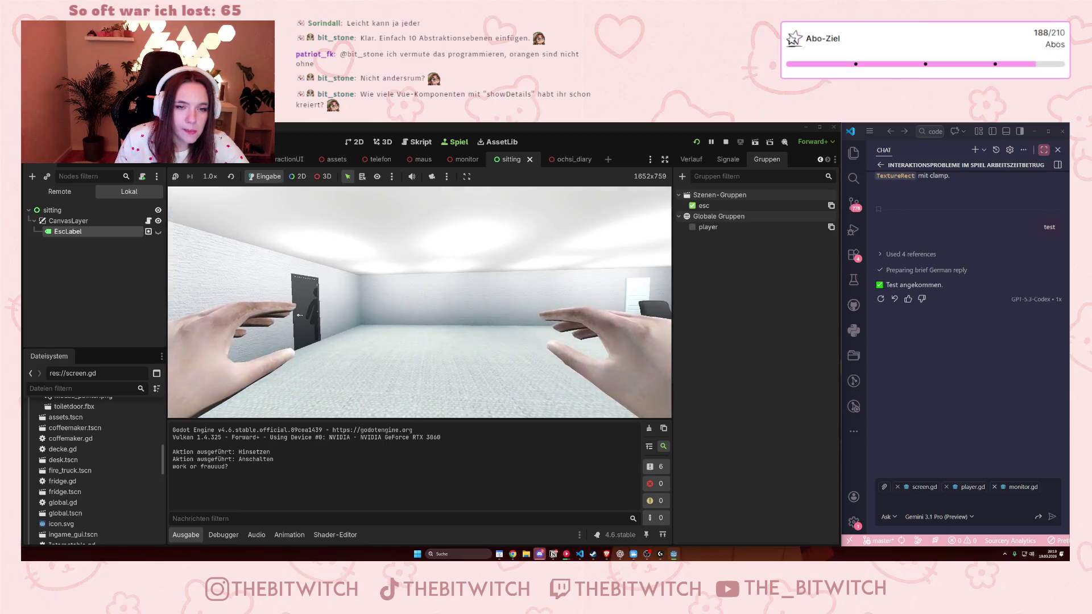
key(F8)
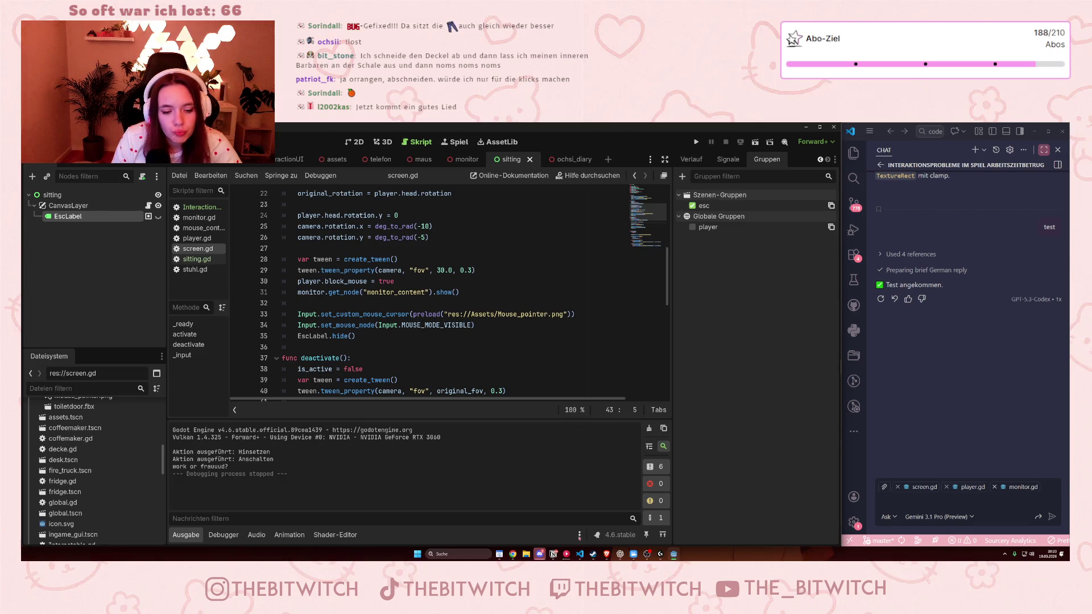
click(553, 554)
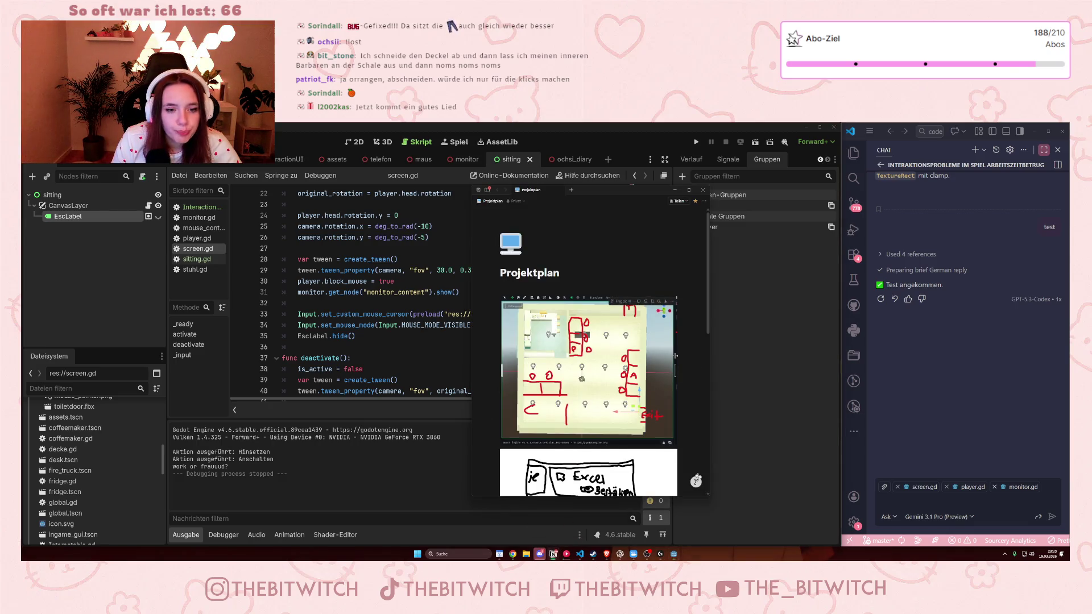
scroll(688, 365, down, 10)
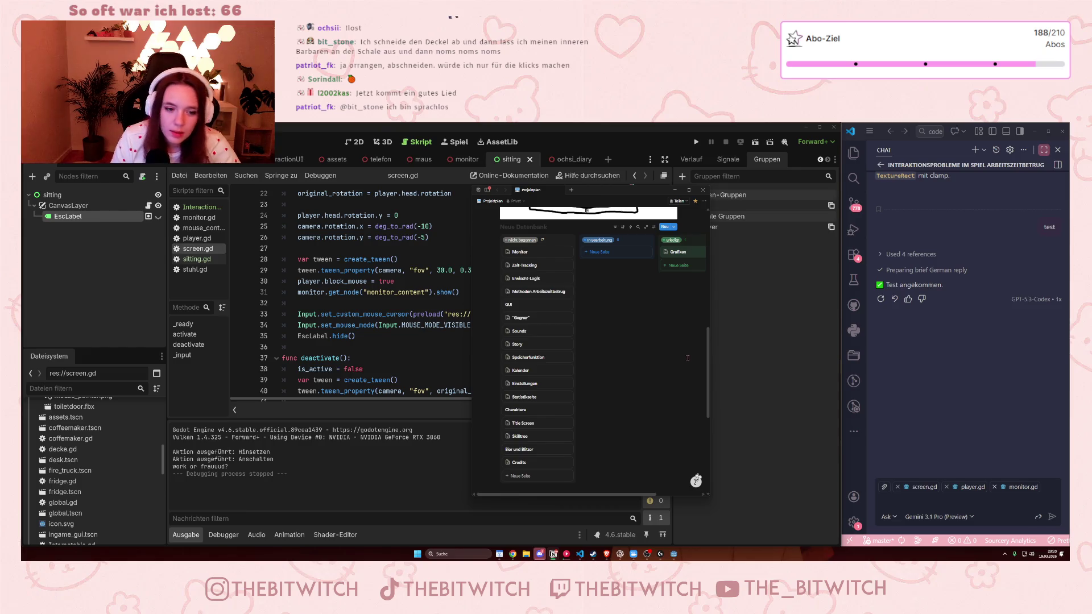
scroll(686, 358, down, 2)
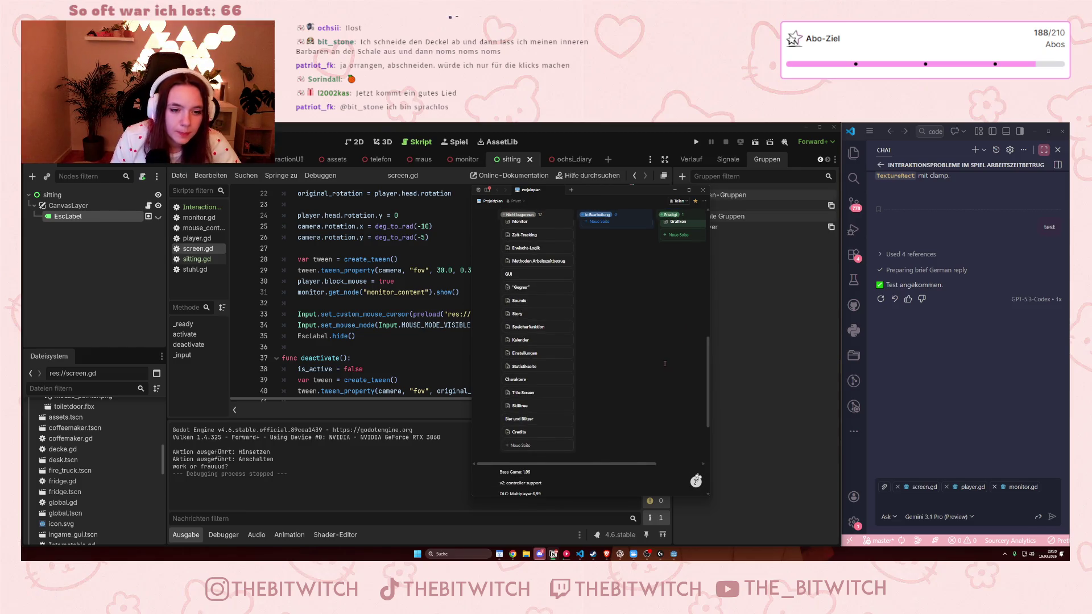
scroll(669, 365, down, 3)
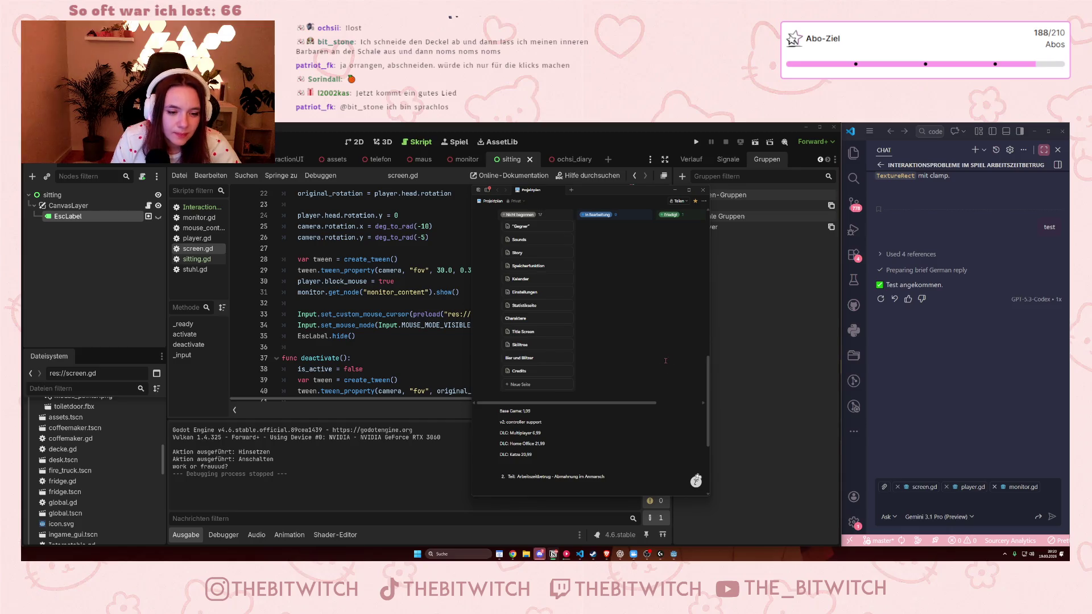
scroll(661, 363, up, 3)
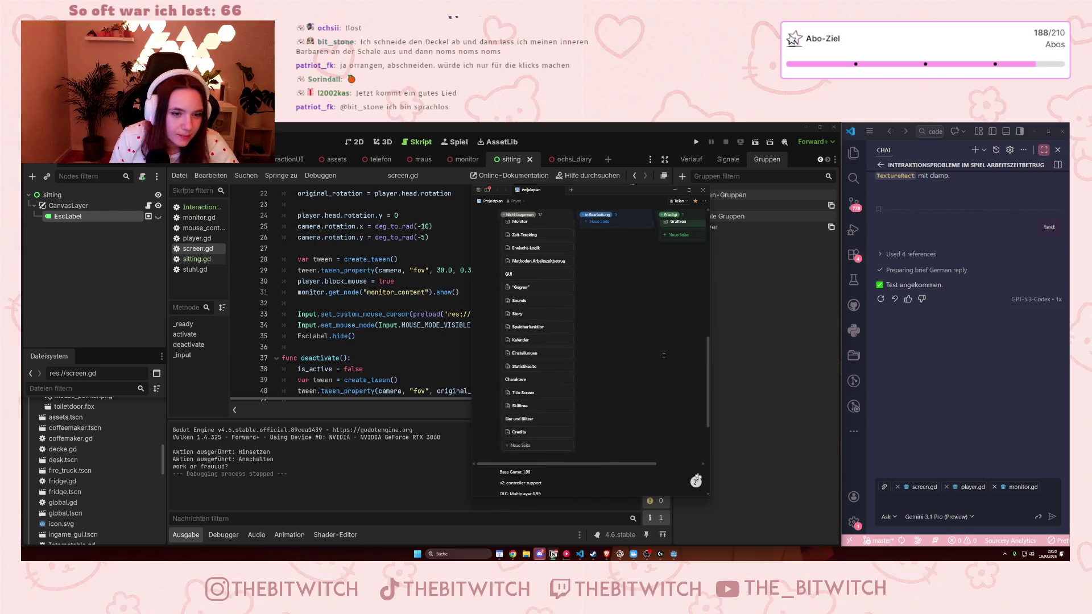
scroll(671, 356, up, 2)
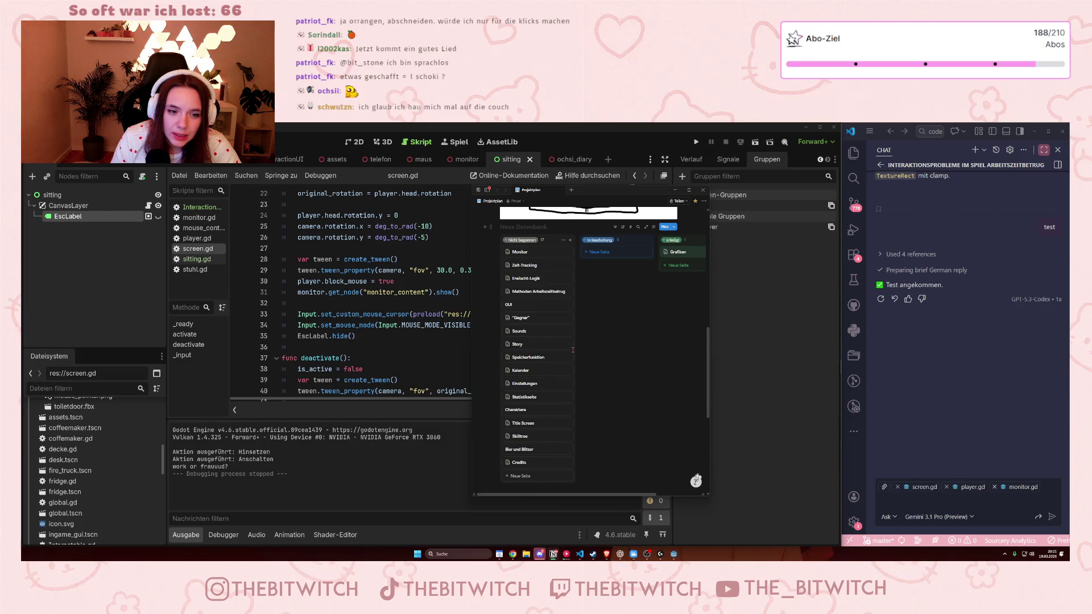
scroll(573, 350, down, 1)
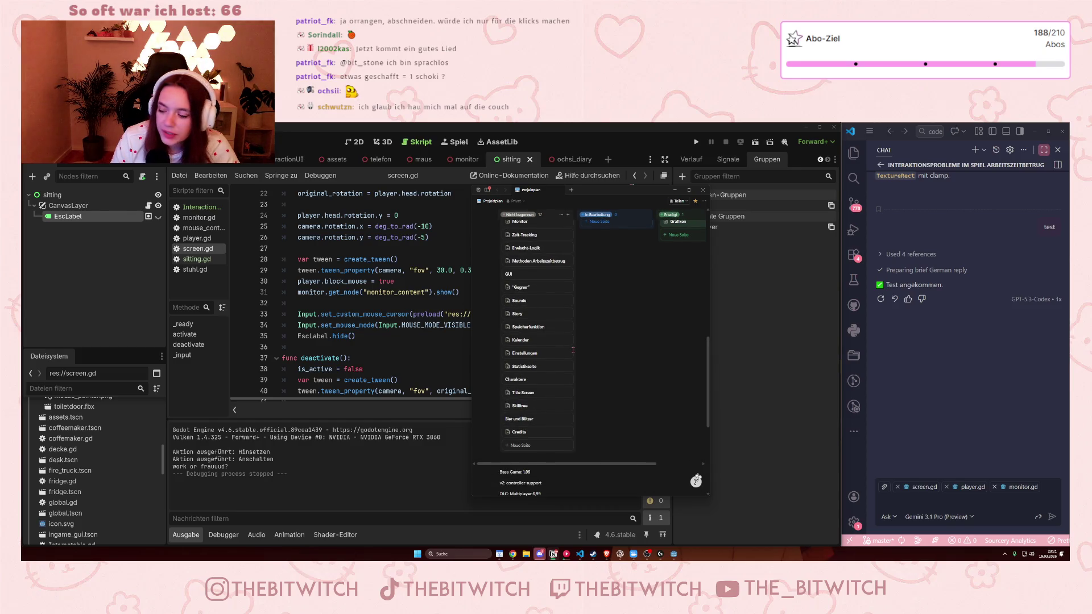
scroll(573, 353, down, 1)
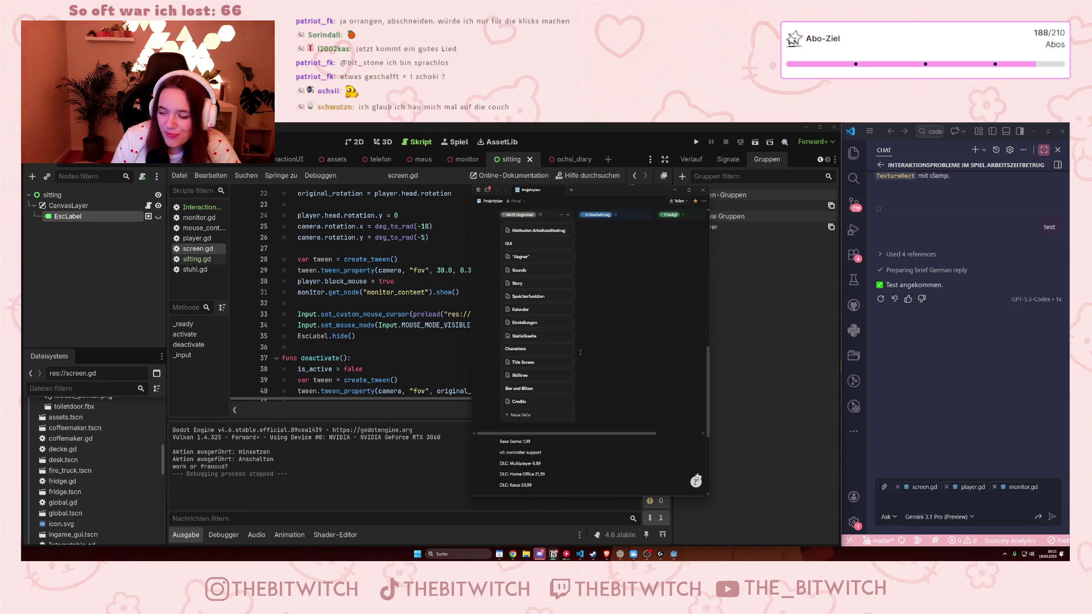
scroll(581, 353, down, 2)
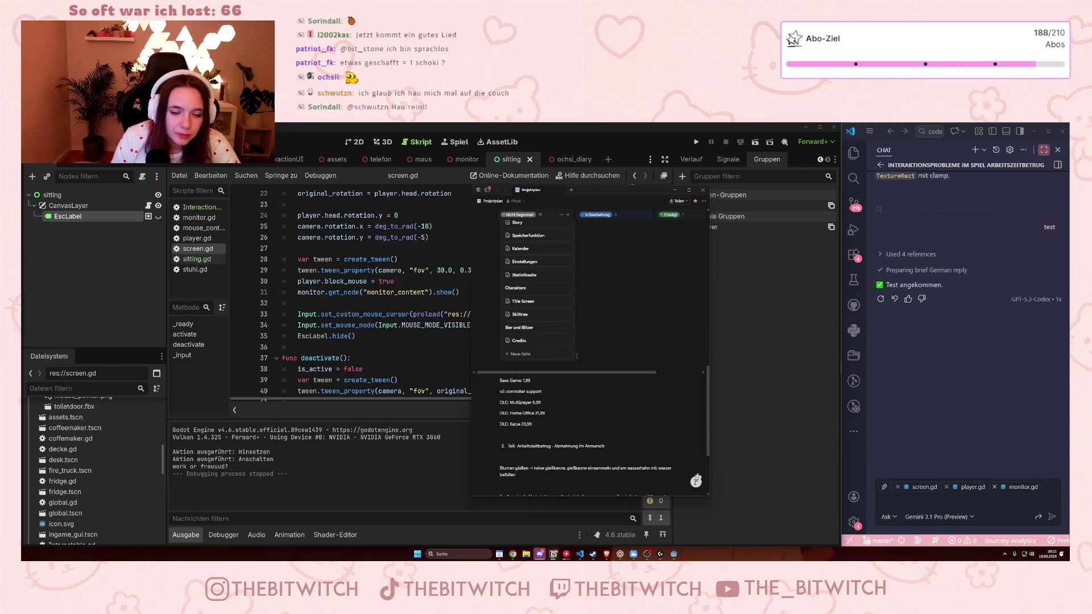
scroll(573, 357, up, 4)
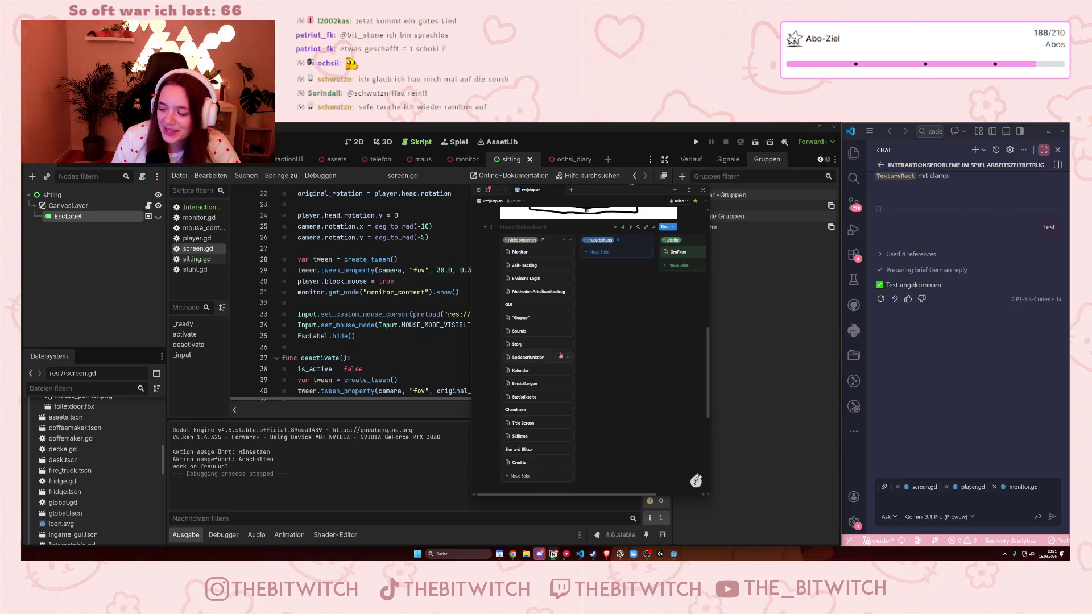
scroll(560, 356, down, 1)
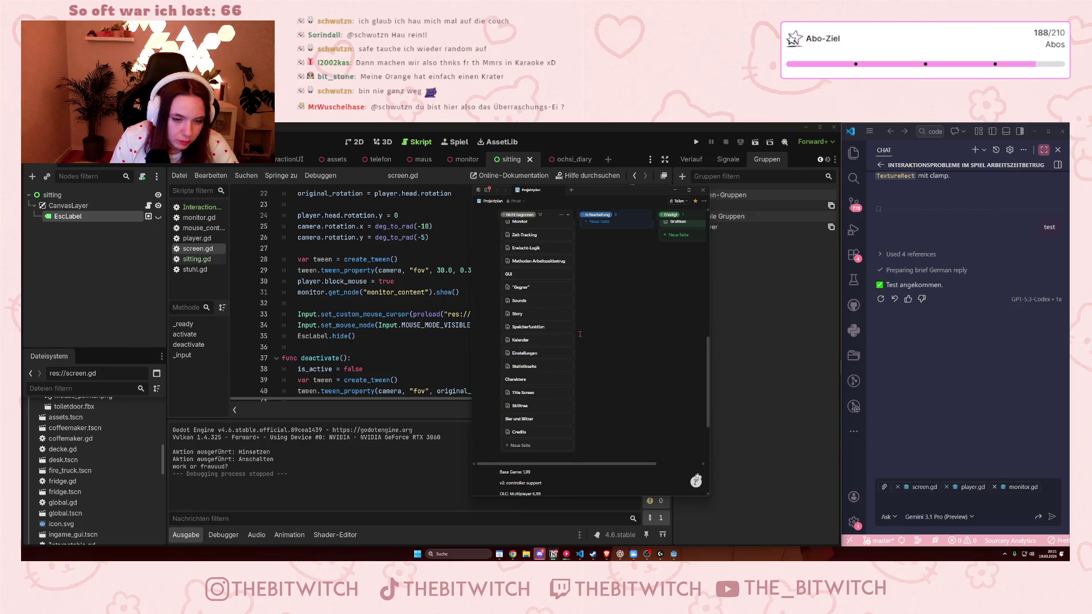
scroll(584, 344, up, 2)
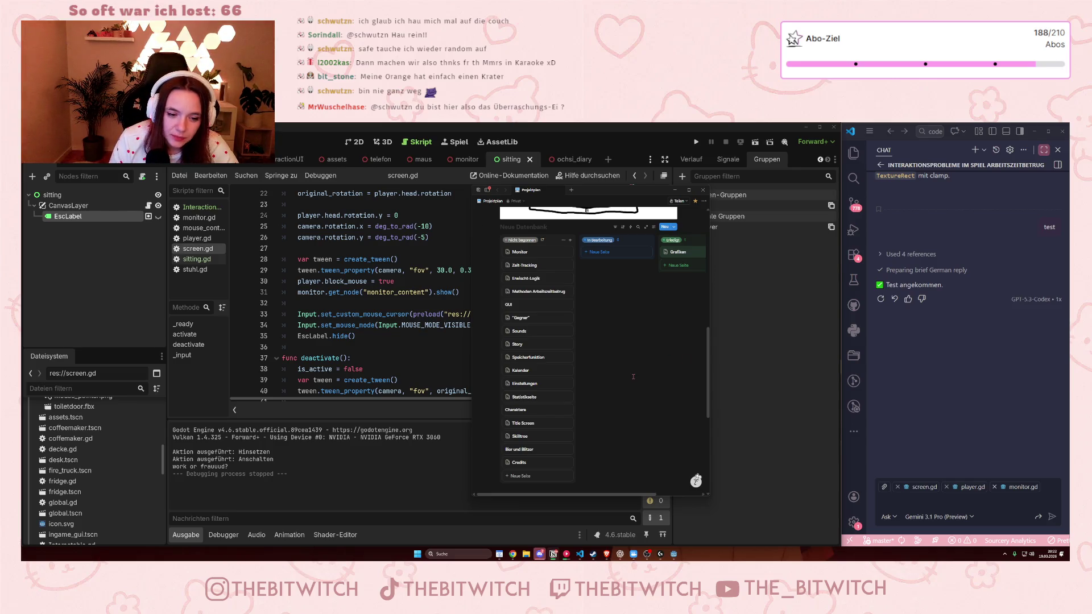
scroll(633, 377, down, 2)
scroll(623, 380, up, 1)
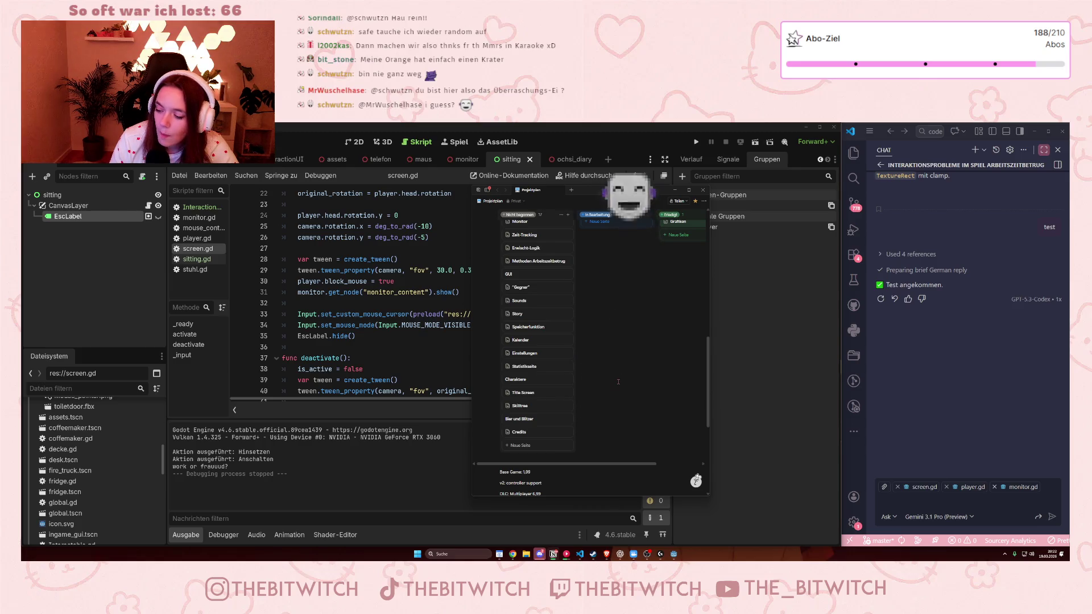
scroll(526, 347, up, 1)
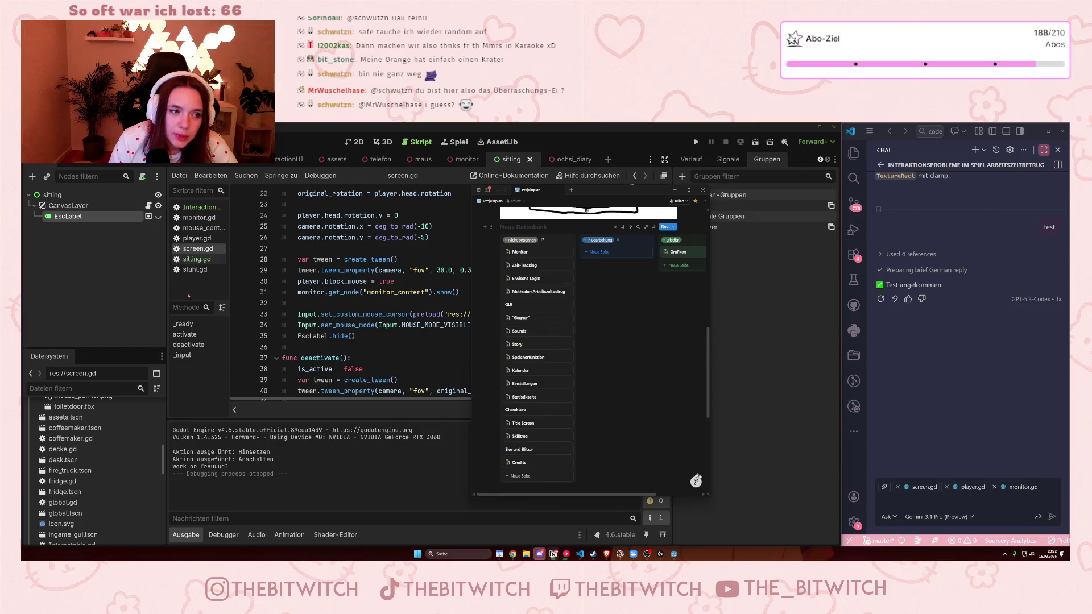
drag(166, 347, 114, 347)
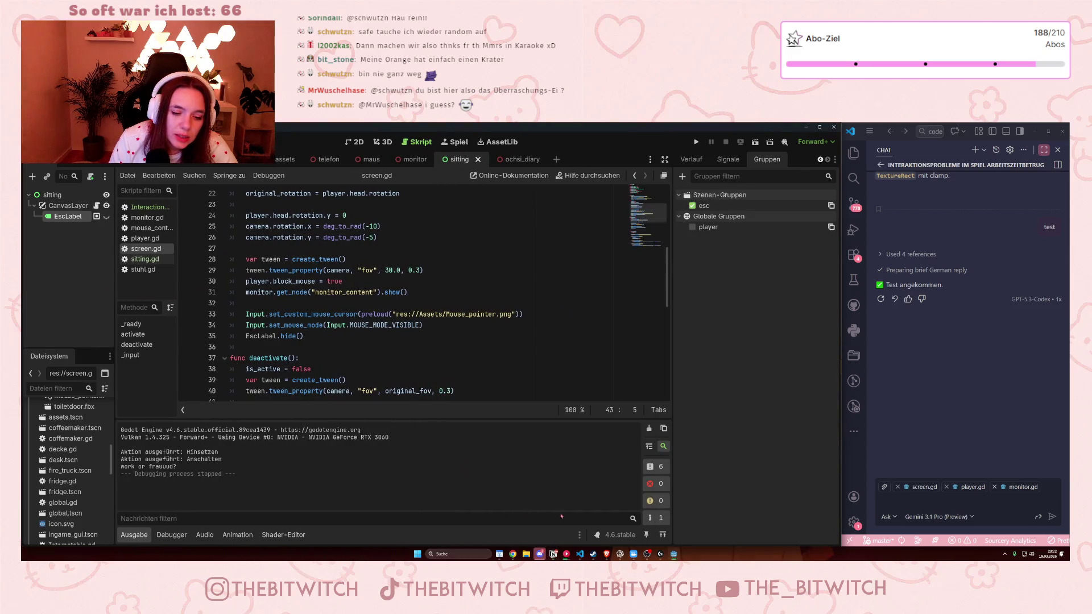
Step: Switch to the ochsi_diary scene, then run and stop the game with F5/F8
click(553, 554)
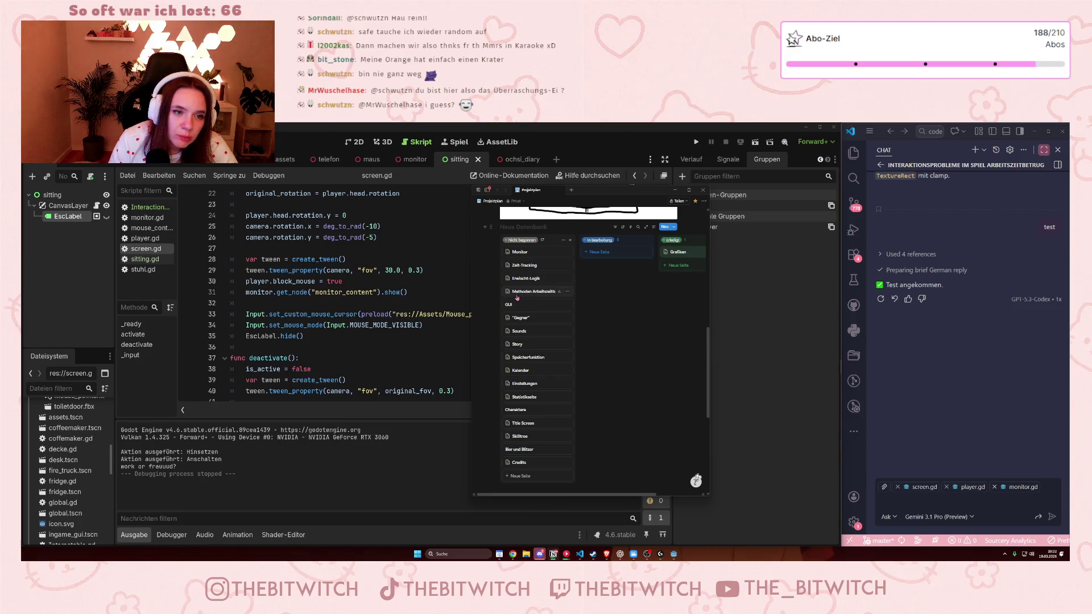
click(540, 162)
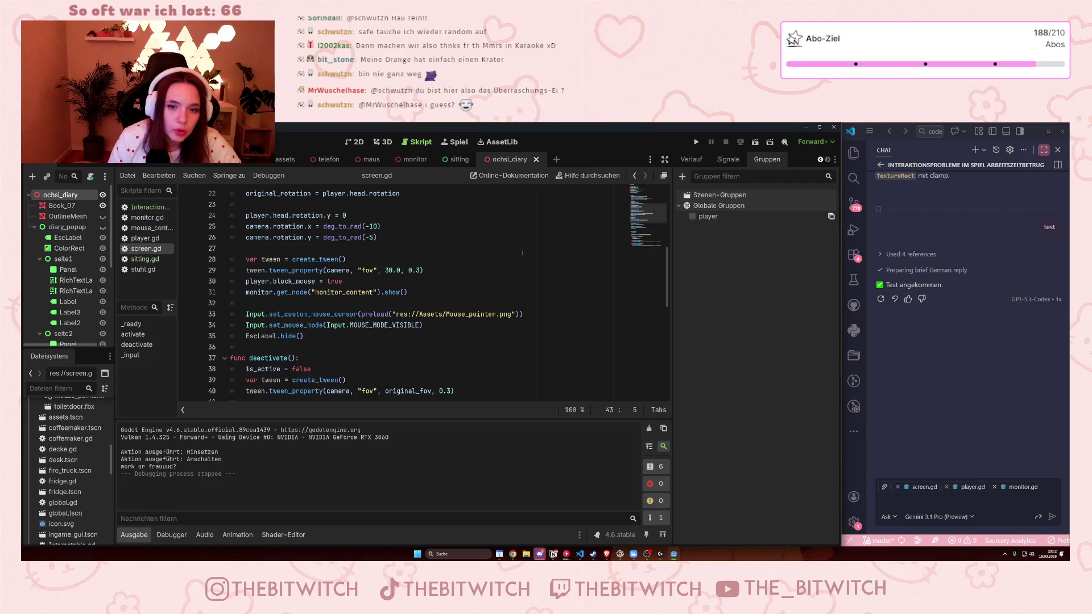
key(F5)
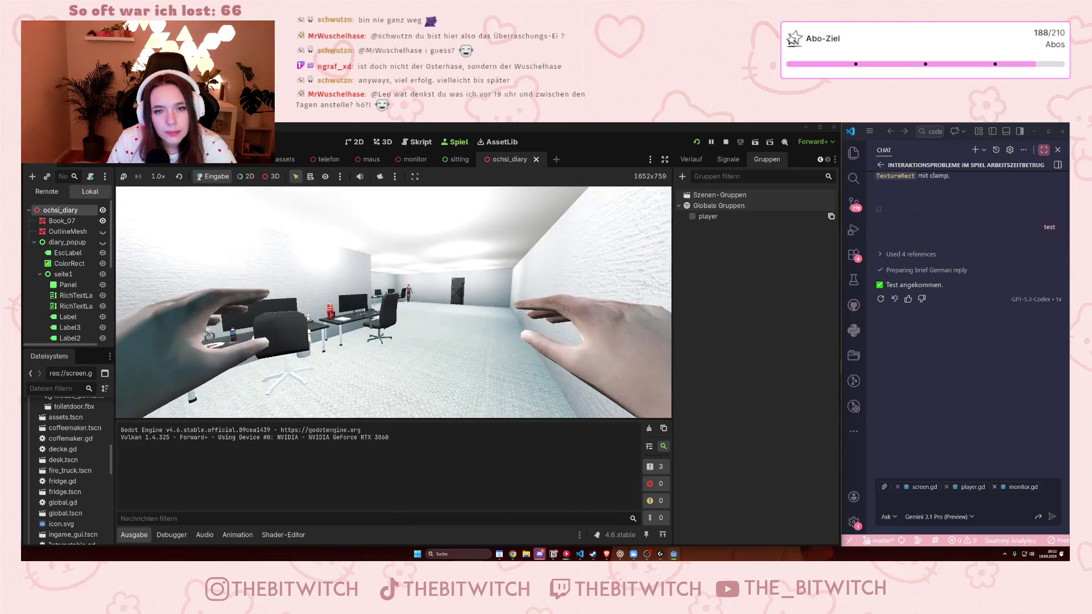
key(F8)
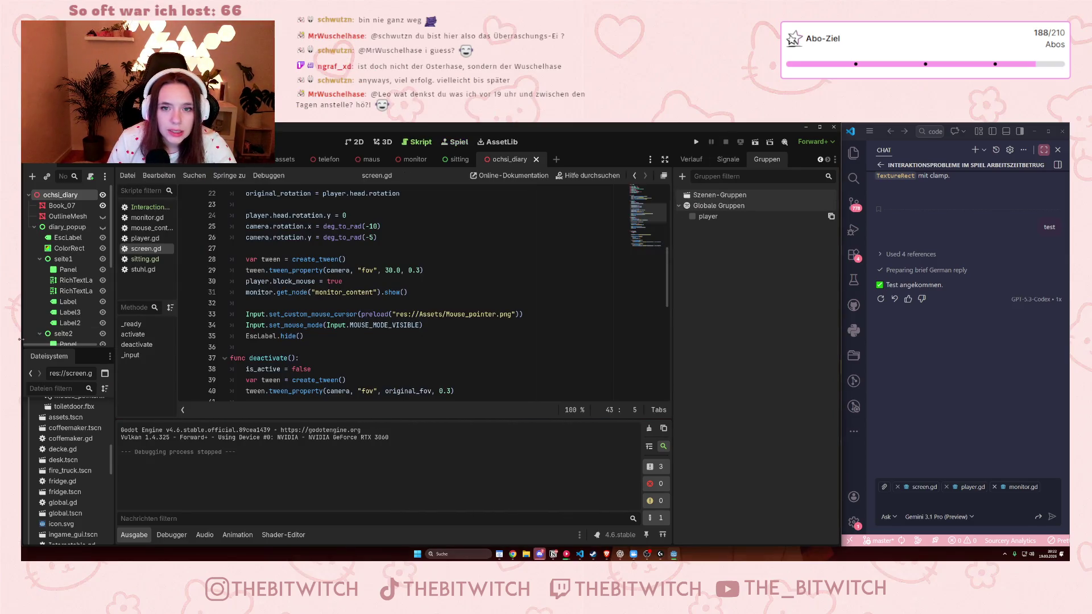
Step: Make the diary_popup node visible and run the game again
scroll(70, 234, down, 1)
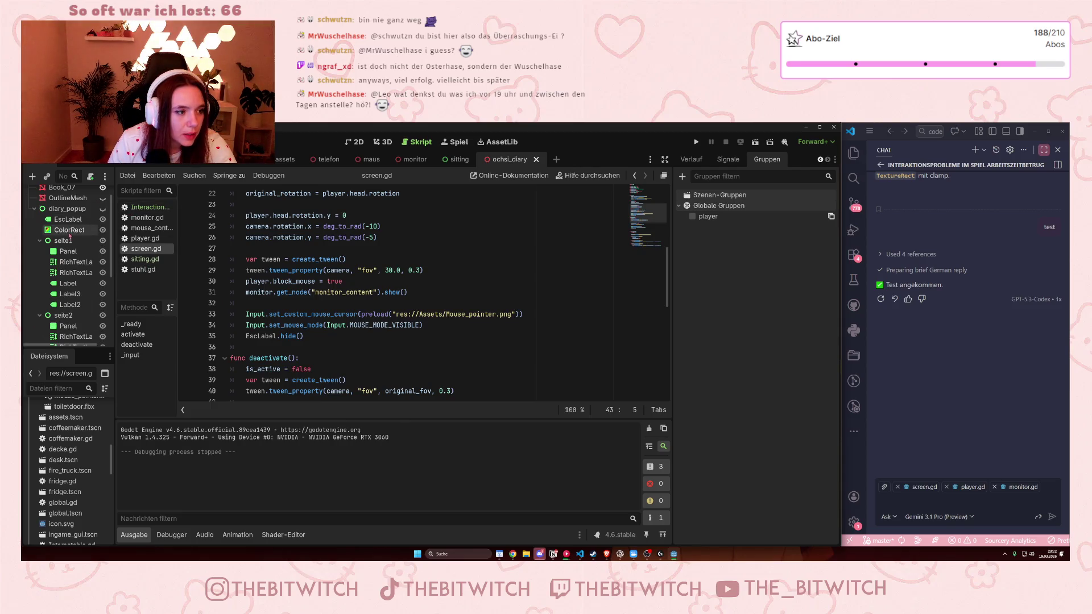
scroll(70, 236, up, 1)
click(103, 227)
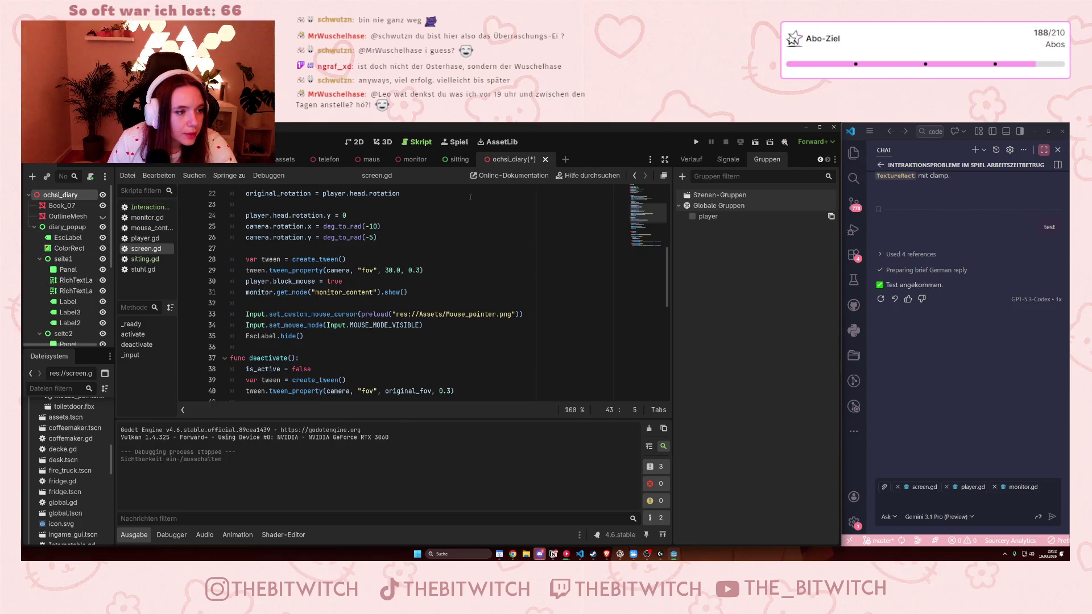
click(696, 141)
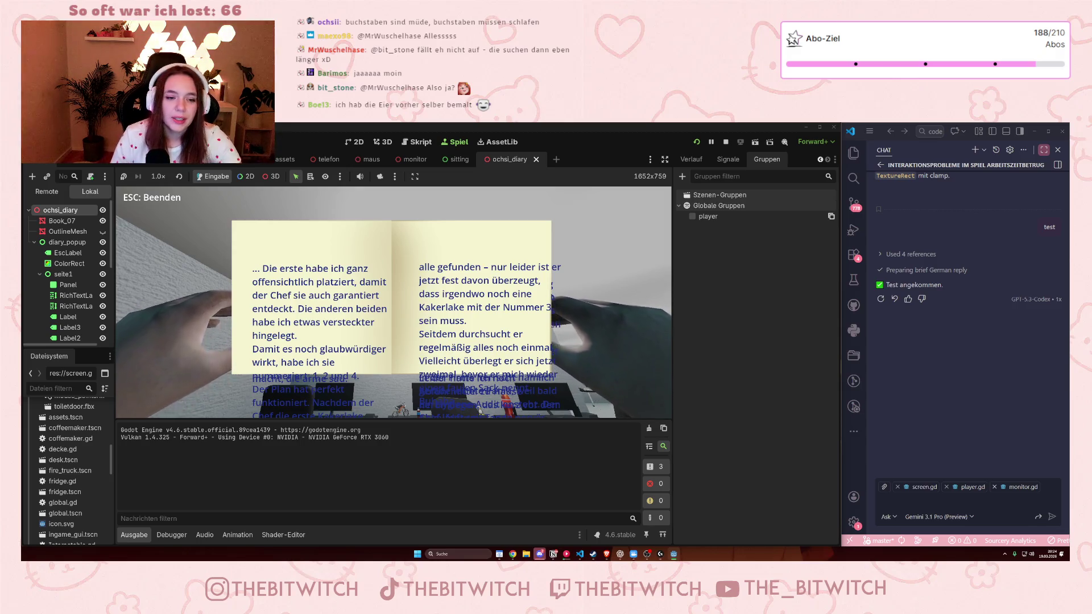
Step: Stop the running game after checking the diary's two text pages
click(726, 144)
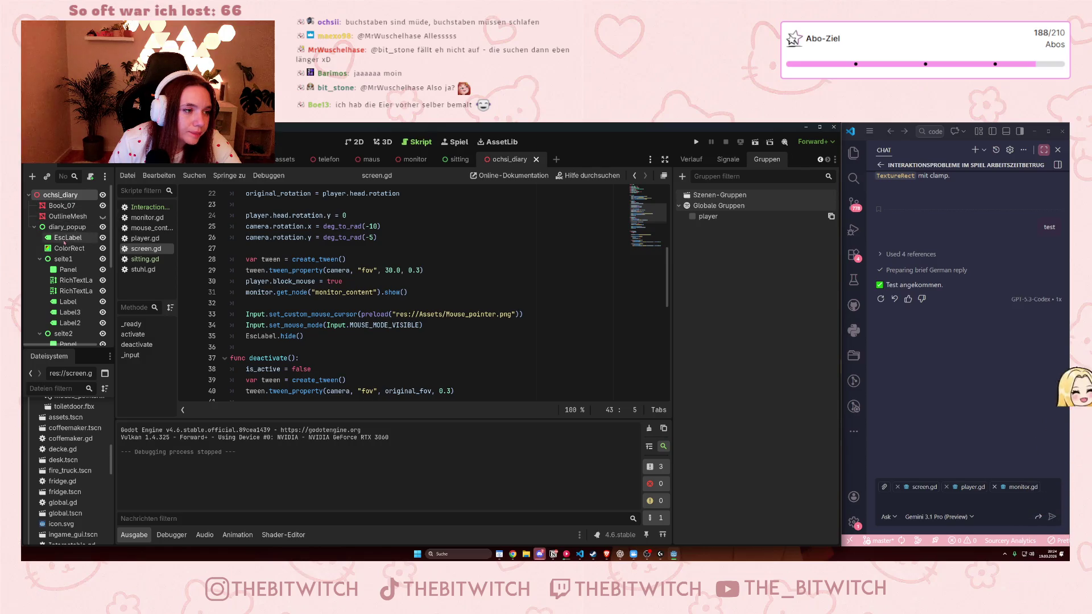
Step: Center the diary popup in the 2D view and collapse the seite1–seite3 page nodes
click(355, 142)
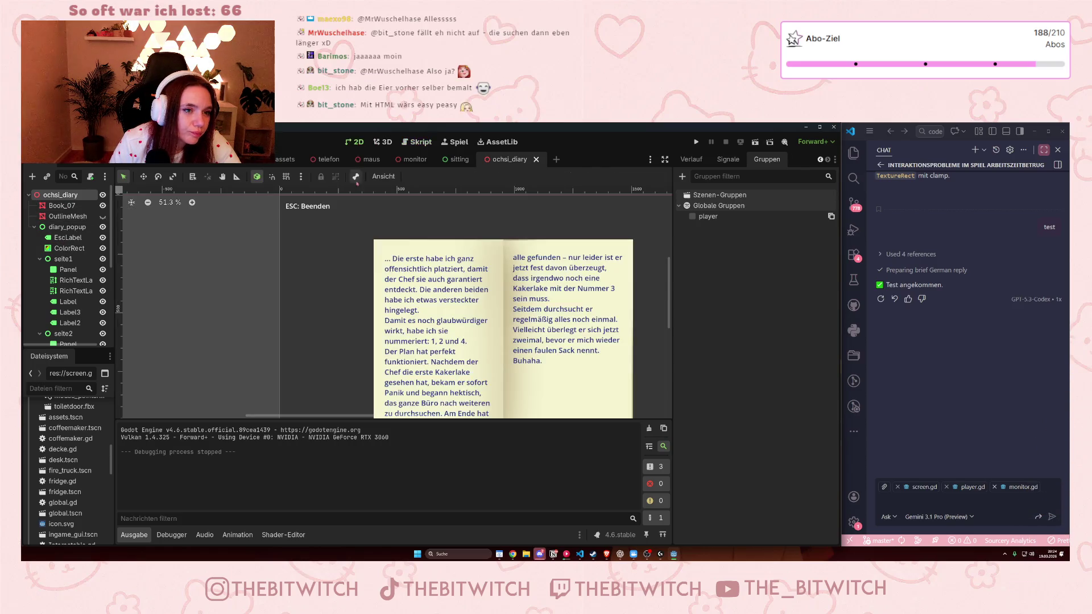
scroll(523, 299, down, 3)
drag(651, 337, 521, 322)
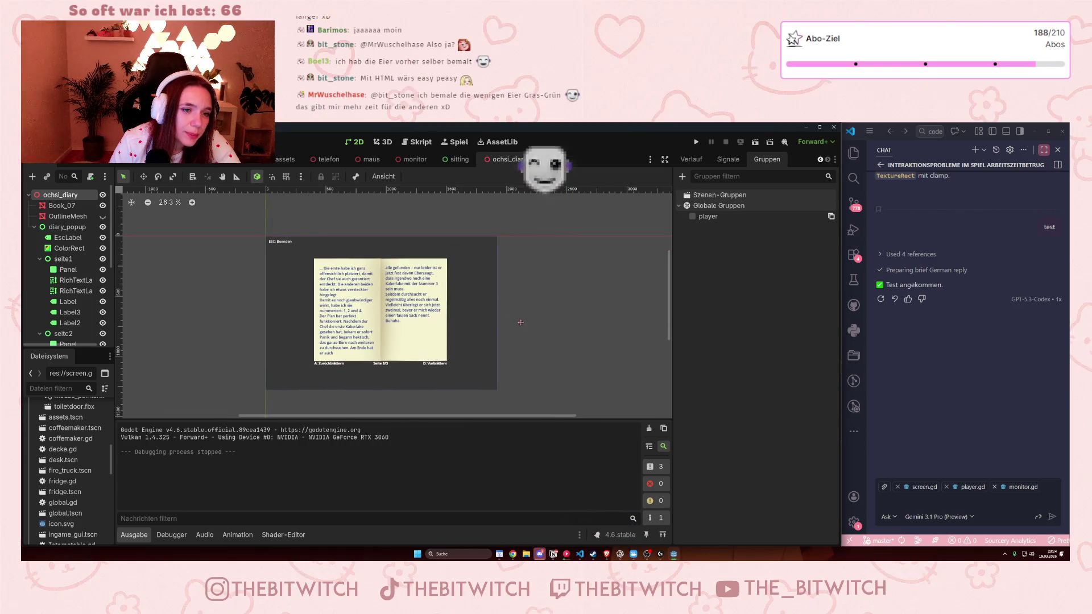
scroll(314, 294, up, 3)
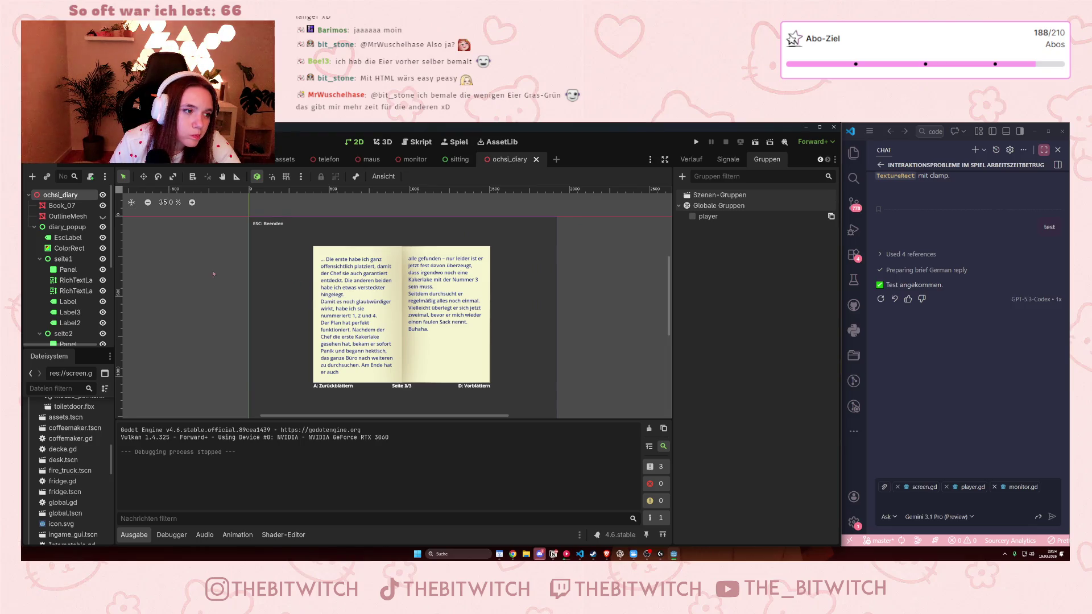
click(40, 258)
click(39, 269)
click(39, 280)
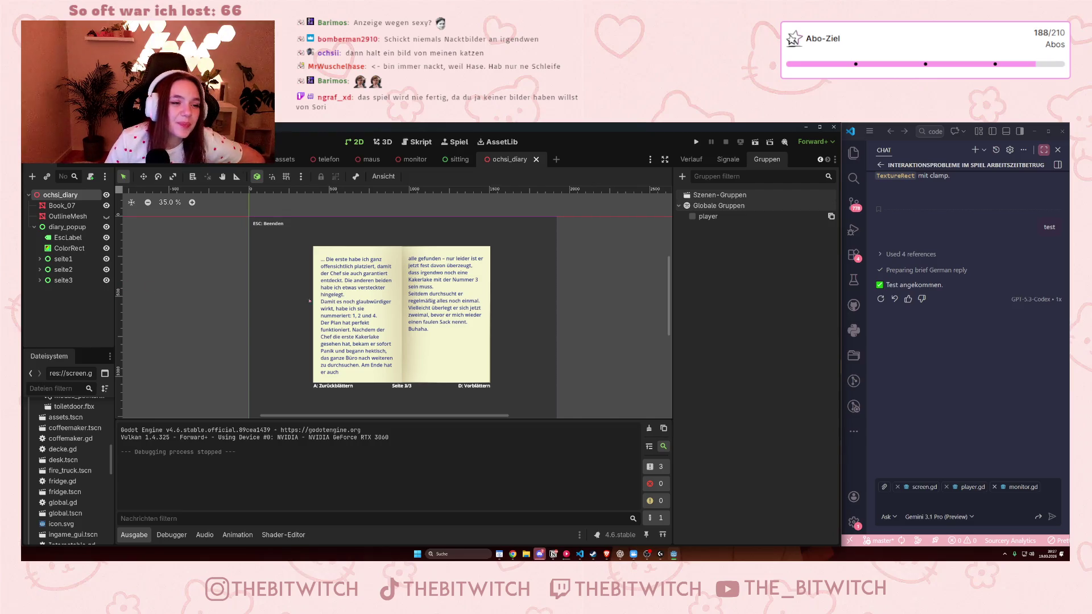
Step: Inspect the right page's text label, collapse seite3 again, and select the ochsi_diary root
click(417, 378)
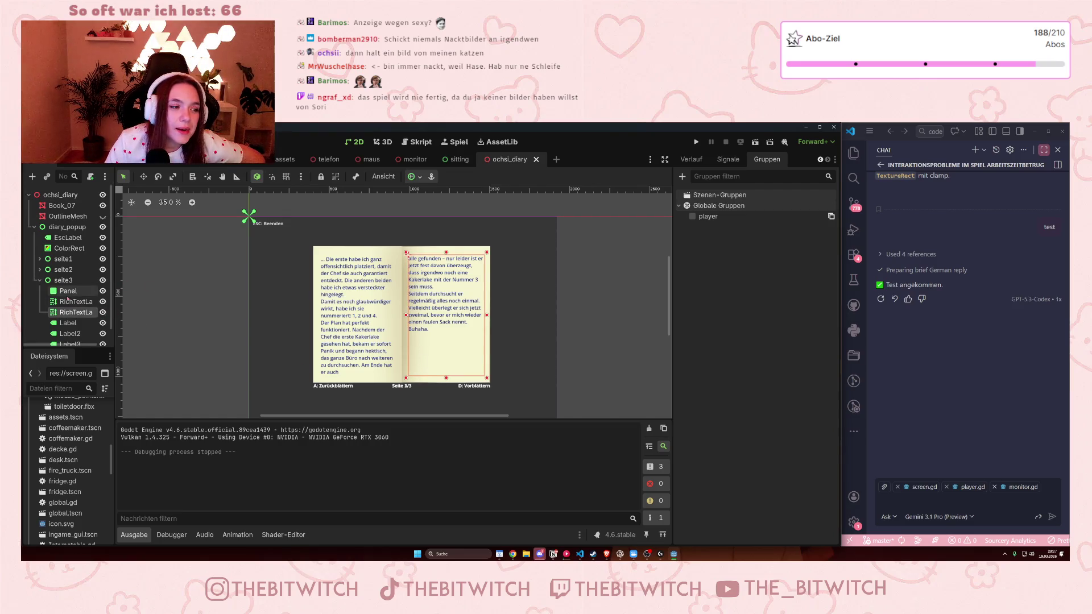
key(ctrl+minus)
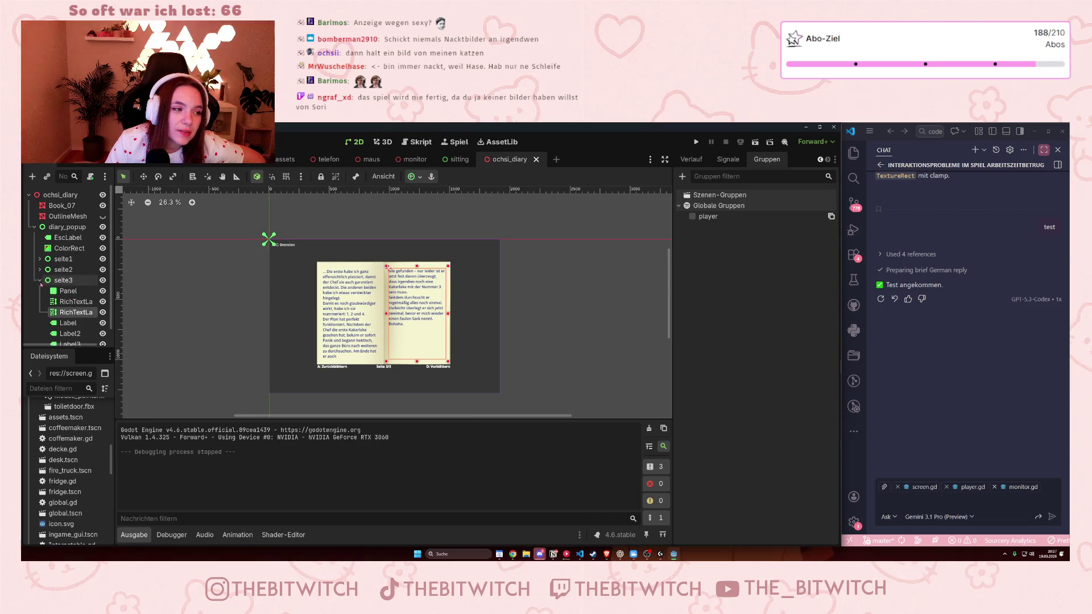
click(41, 285)
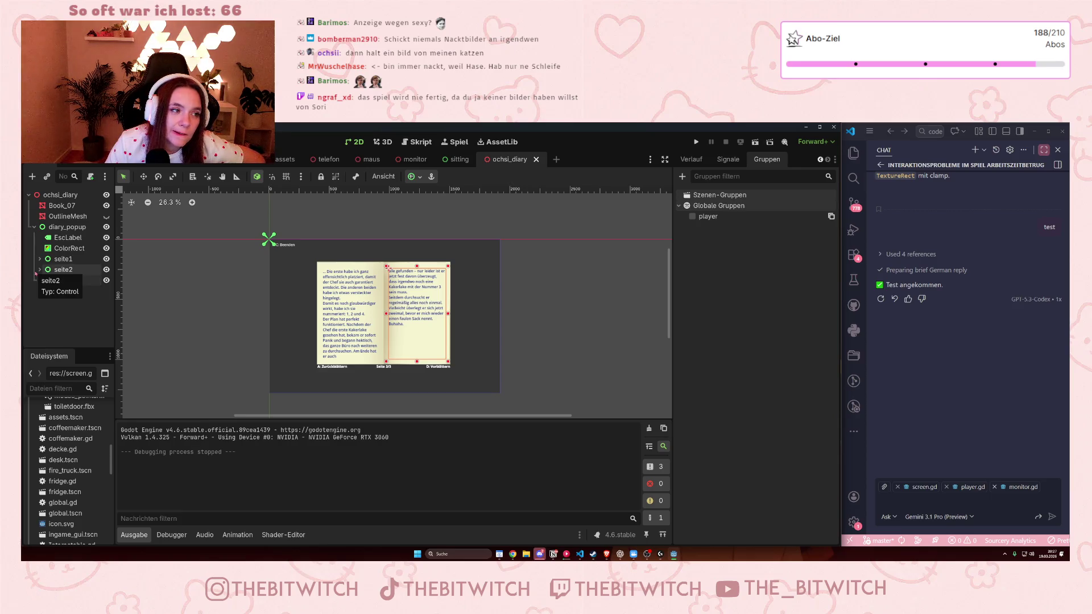
click(59, 195)
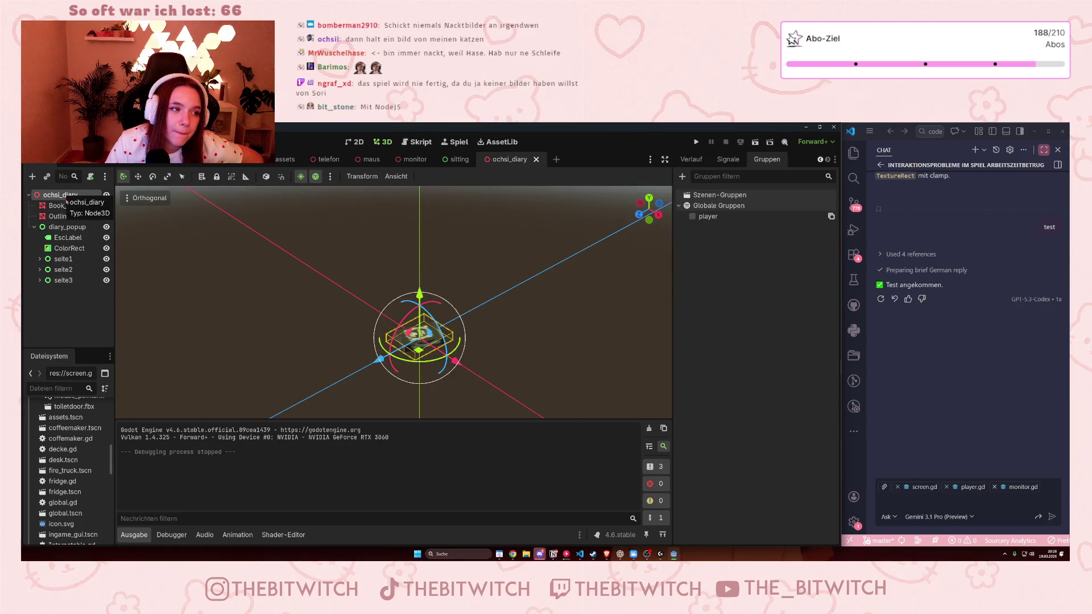
Step: Load the existing ochsi_diary.gd onto the ochsi_diary root node and show it in the script editor
click(90, 178)
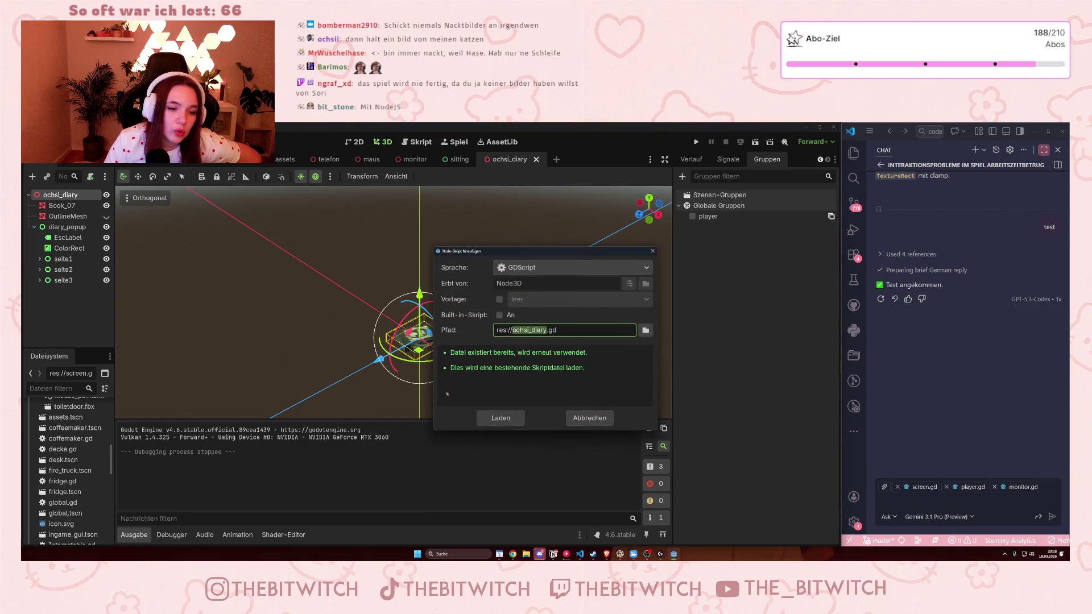
click(500, 419)
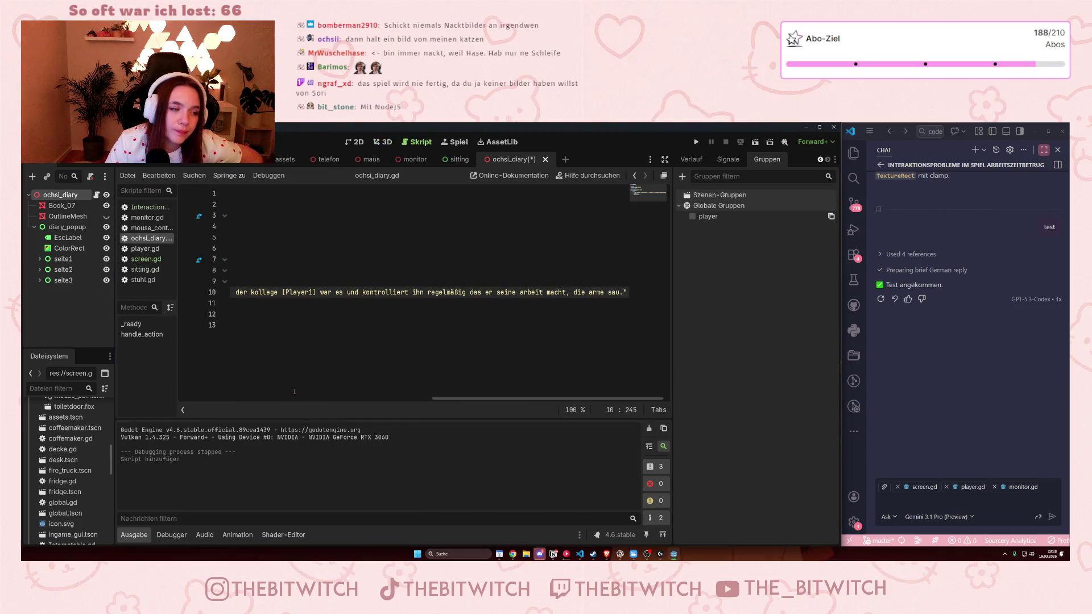
drag(438, 399, 183, 398)
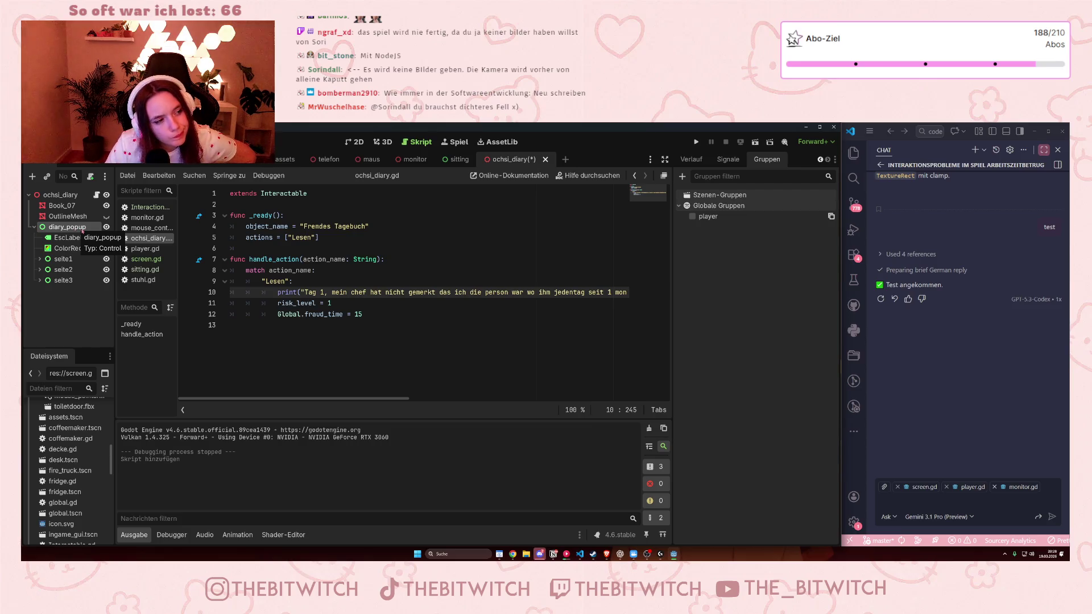
key(ctrl+shift+Tab)
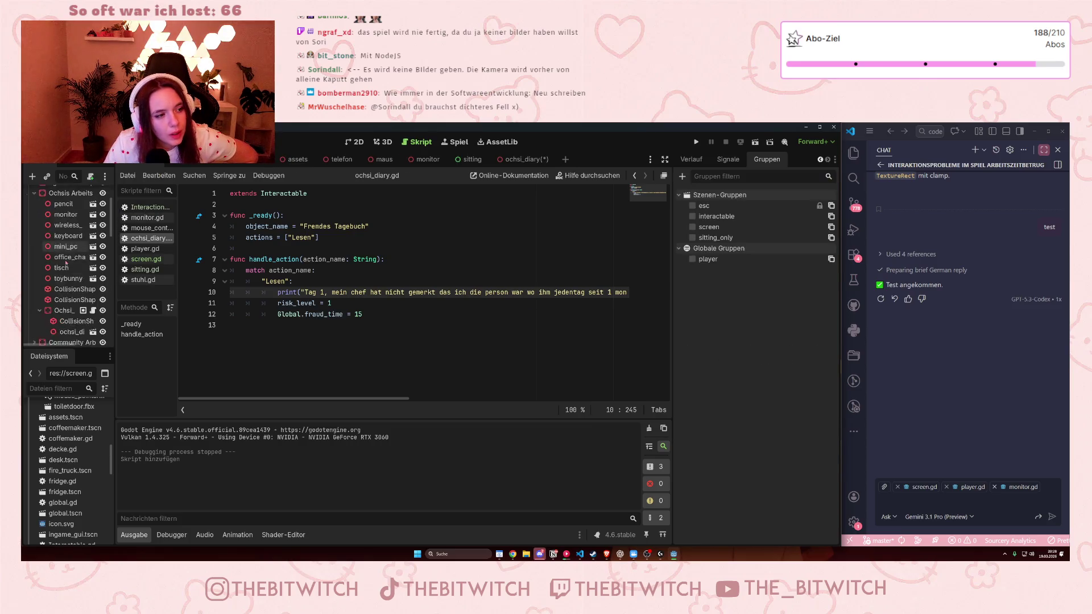
click(64, 274)
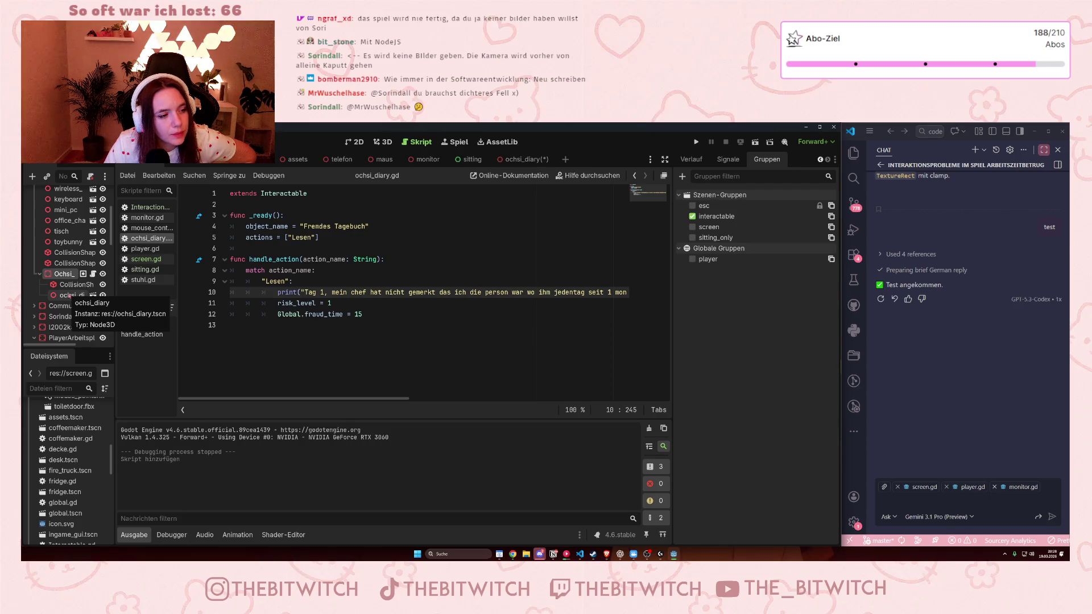
click(512, 165)
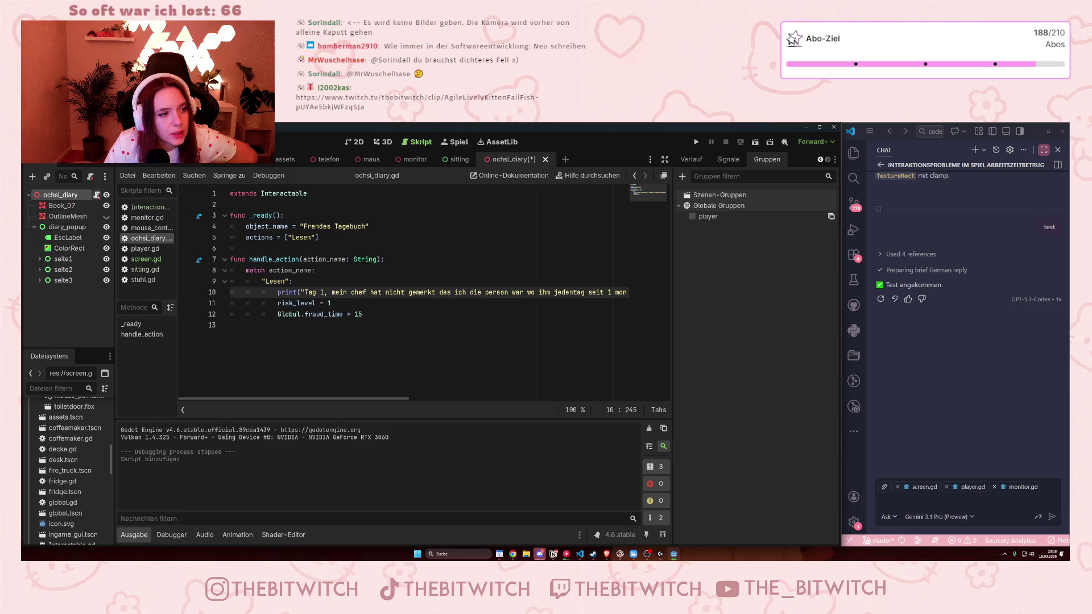
click(91, 177)
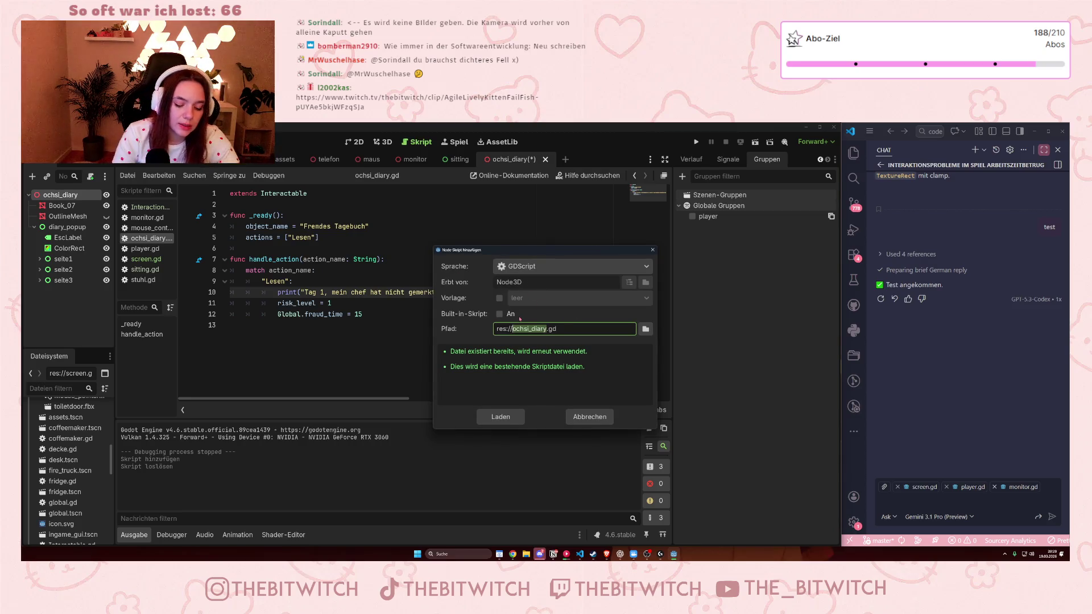
Step: Create a new res://diary.gd script inheriting Node3D for the root node
text(diary)
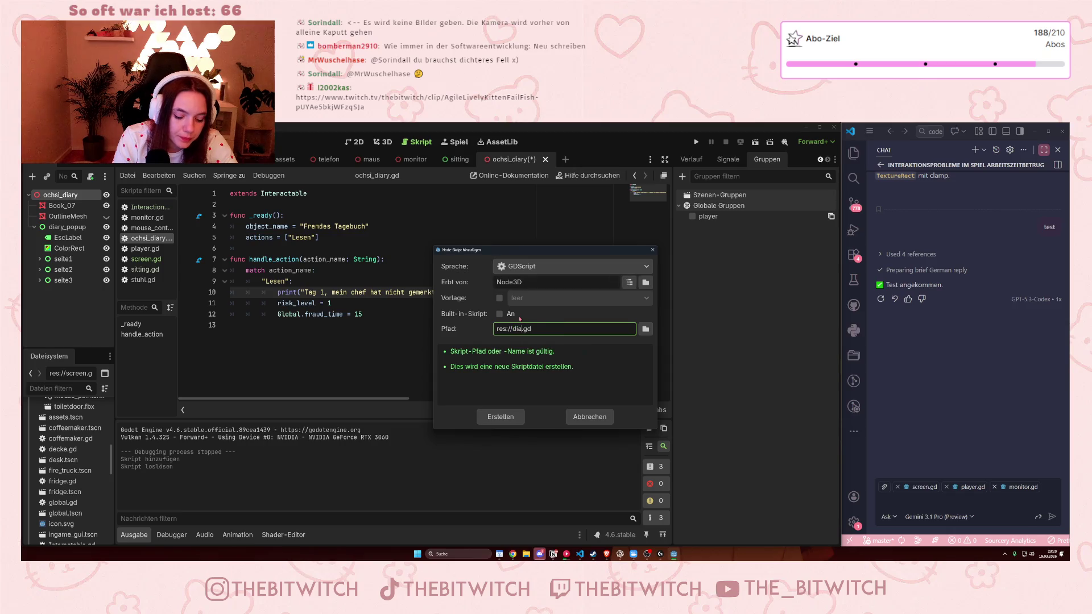
click(510, 419)
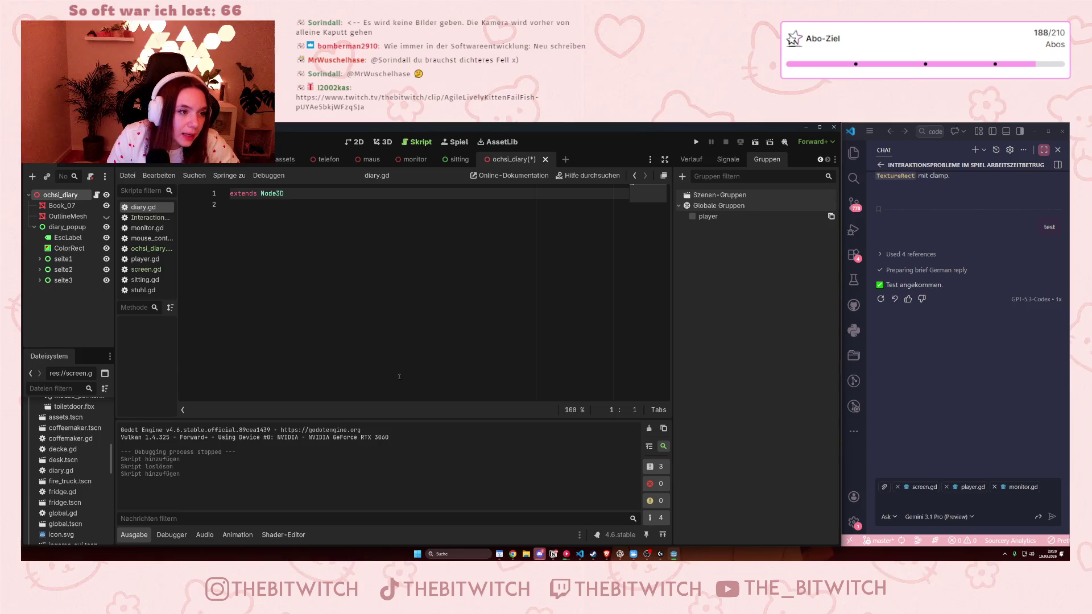
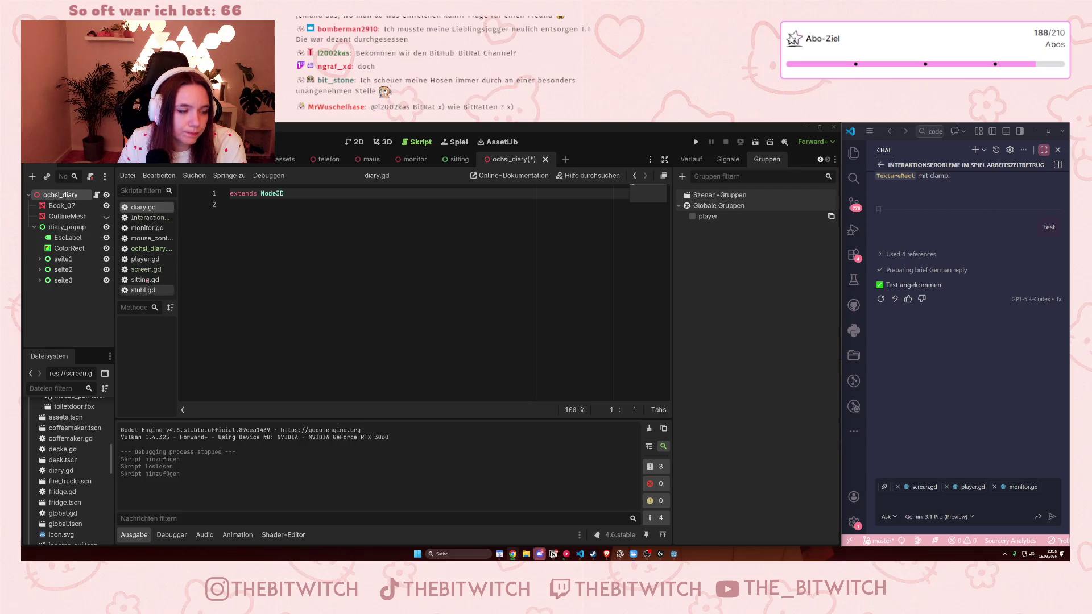
Step: Open ochsi_diary.gd and insert a blank line right under 'extends Interactable'
click(147, 250)
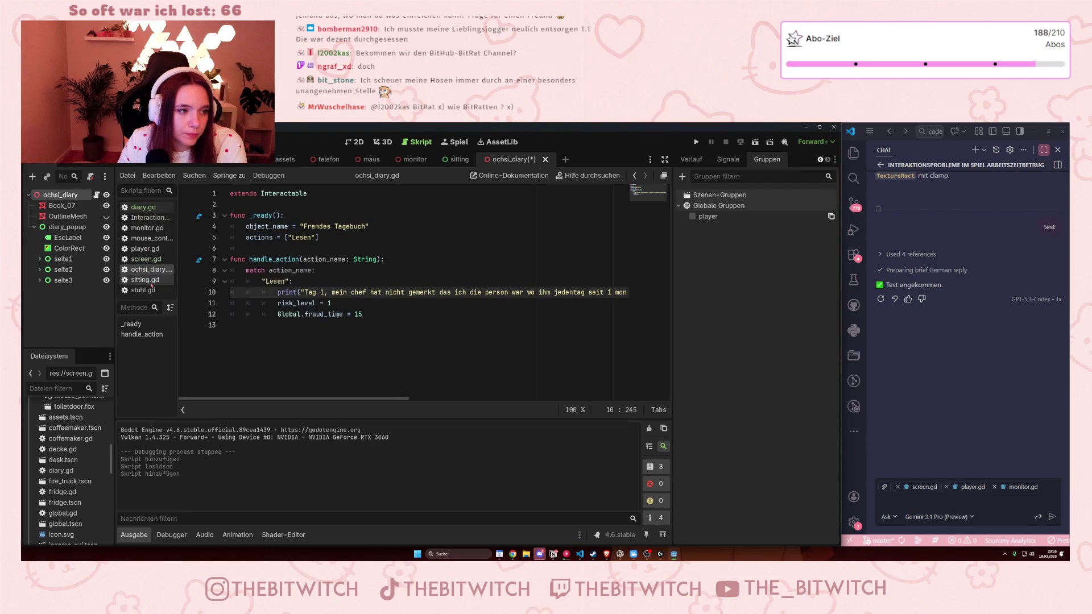
click(391, 318)
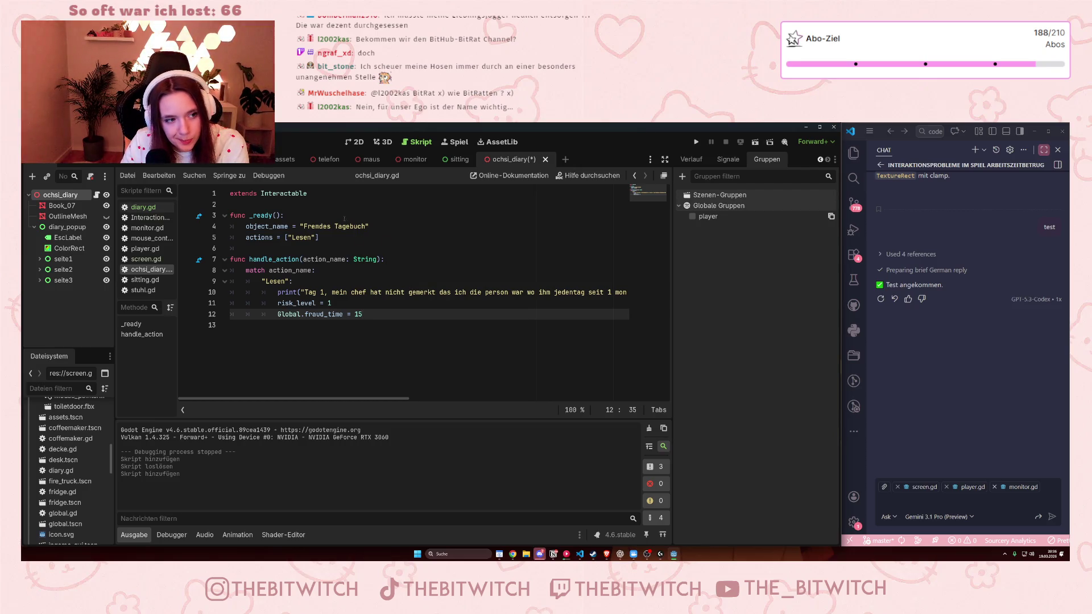
click(268, 237)
click(331, 201)
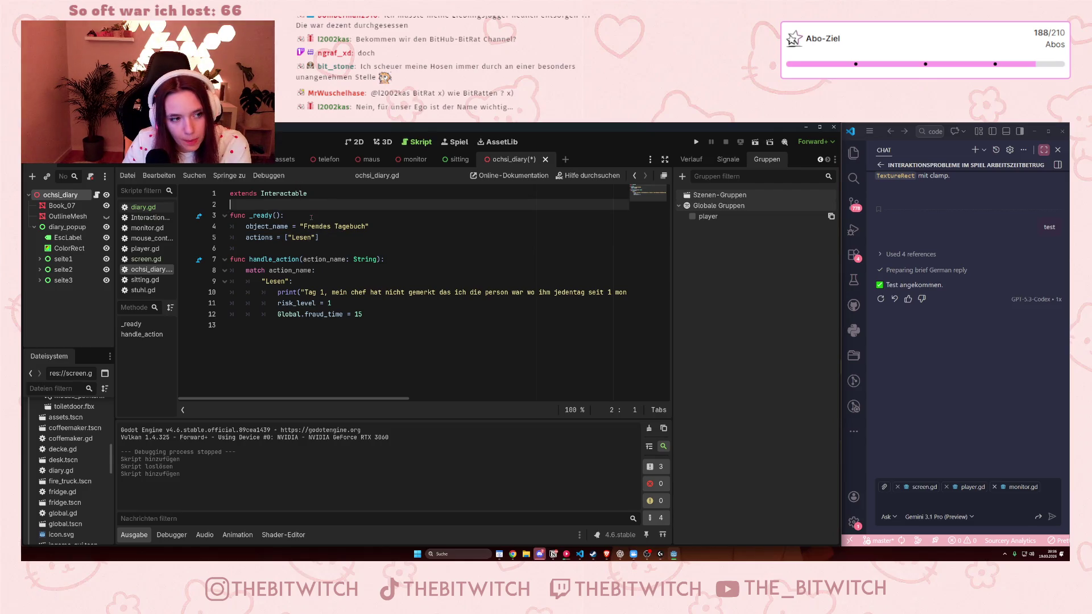
click(333, 239)
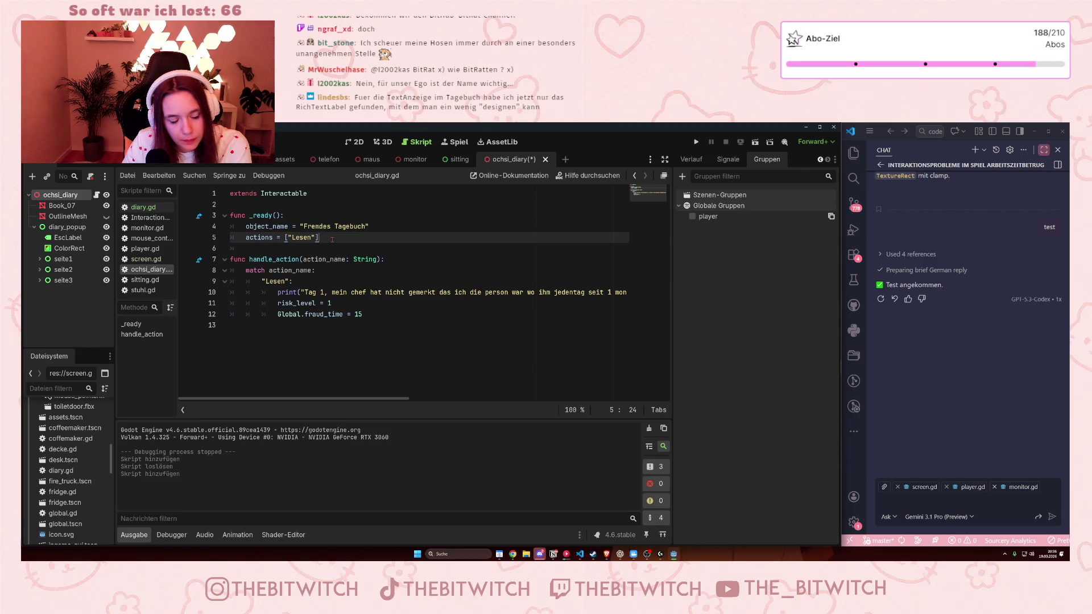
click(311, 204)
key(Return)
key(Up)
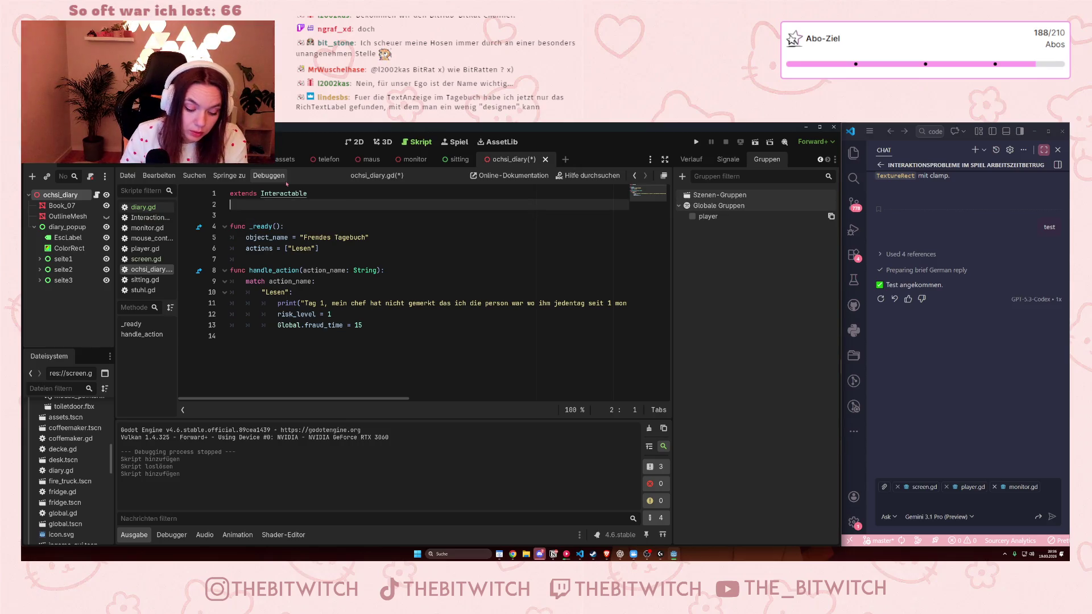
text(@onre)
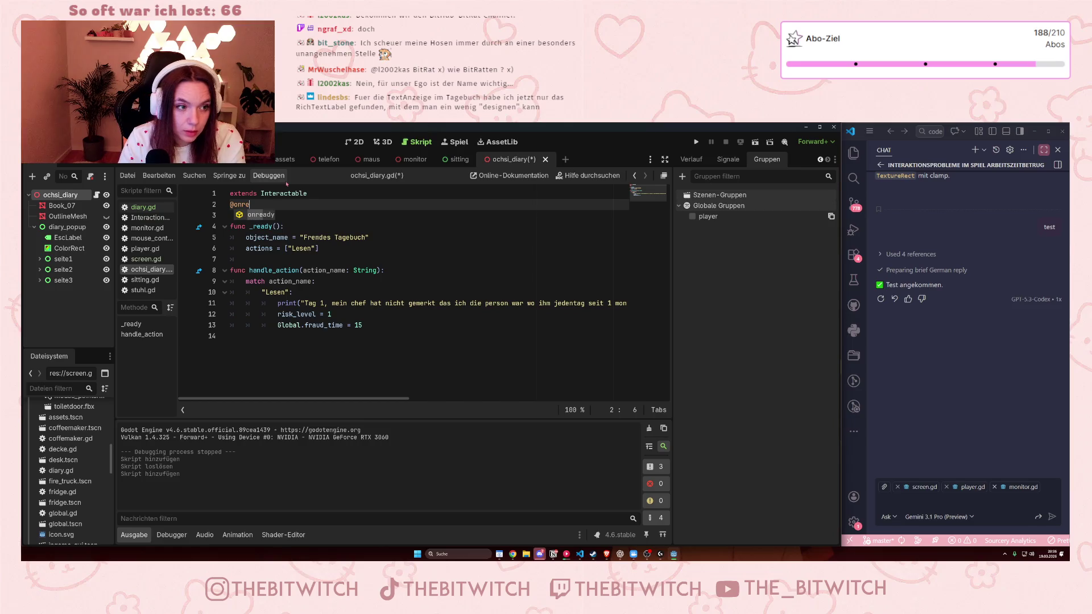
text(ady )
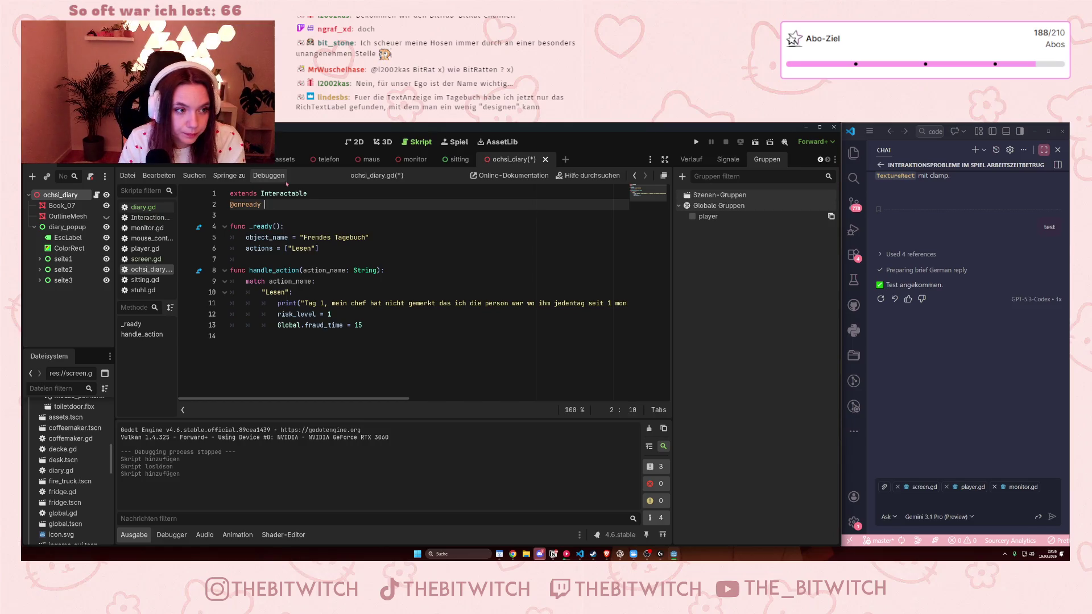
text(var)
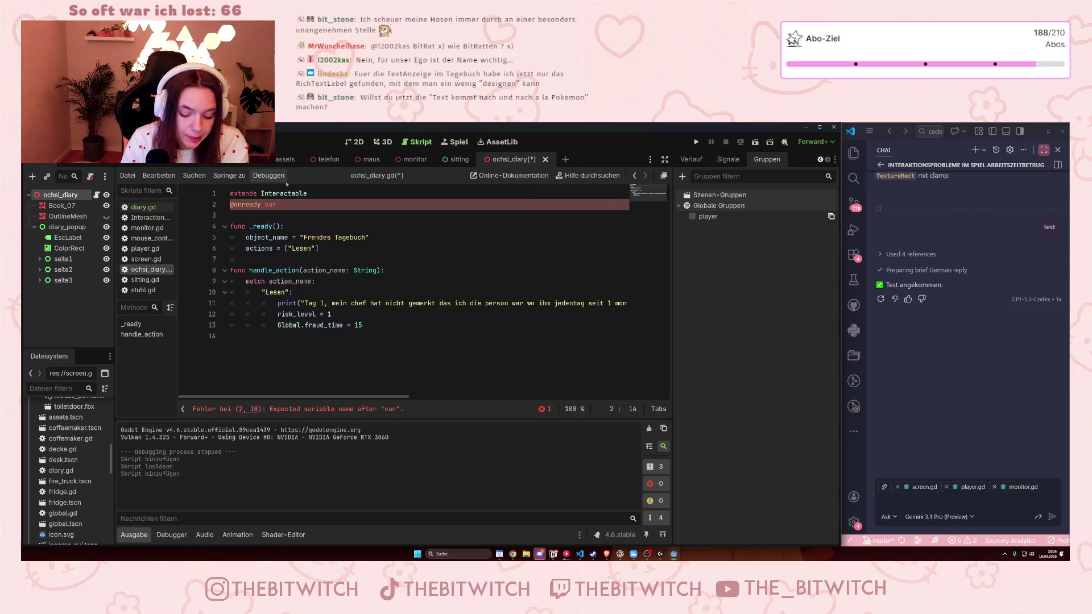
text(open)
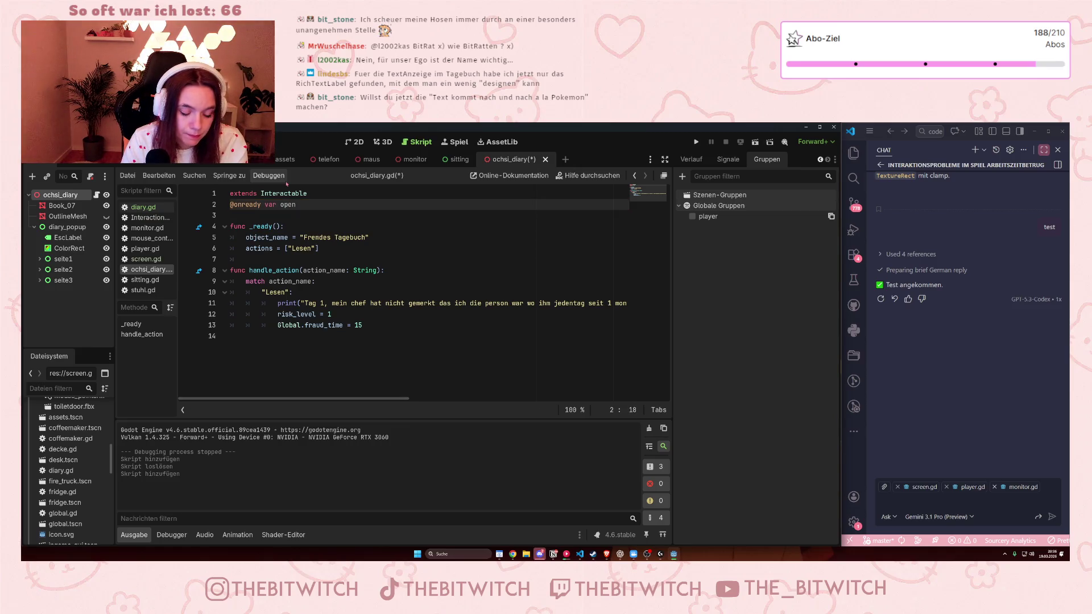
text(oo)
key(BackSpace)
key(BackSpace)
key(BackSpace)
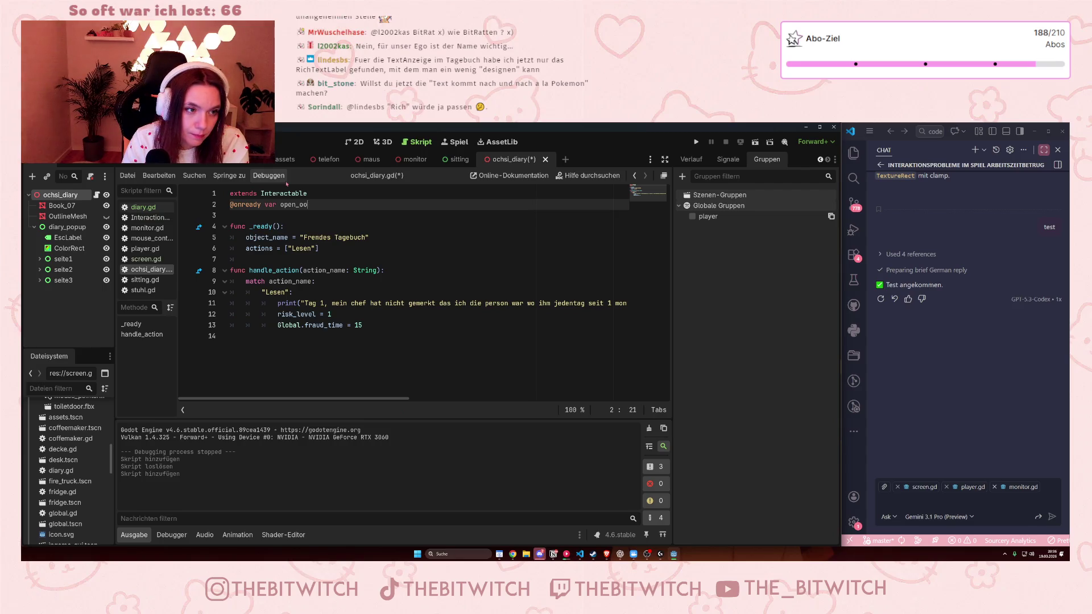
text(book)
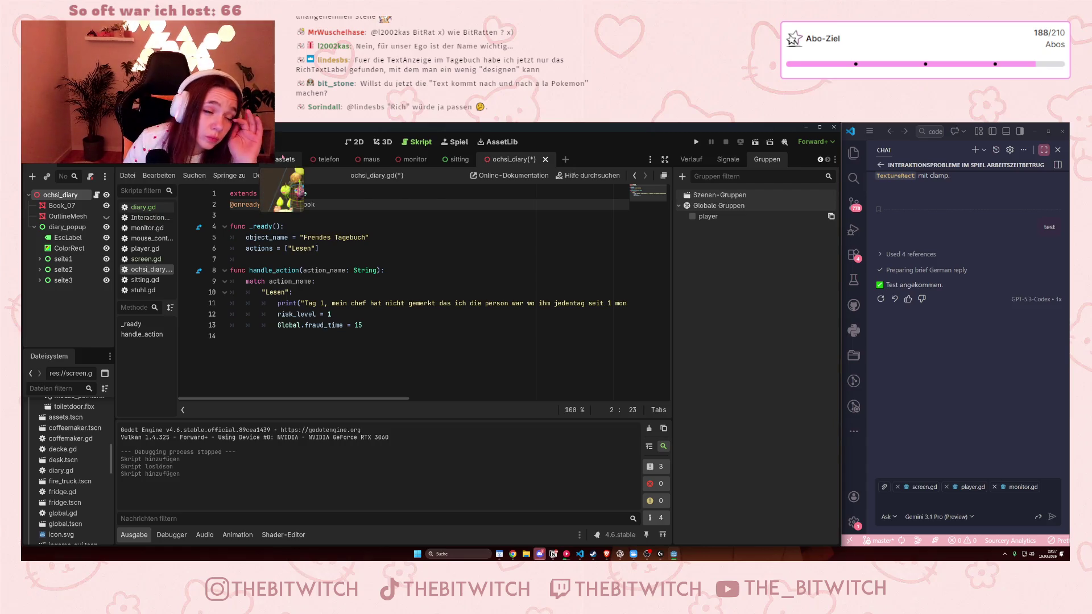
click(265, 204)
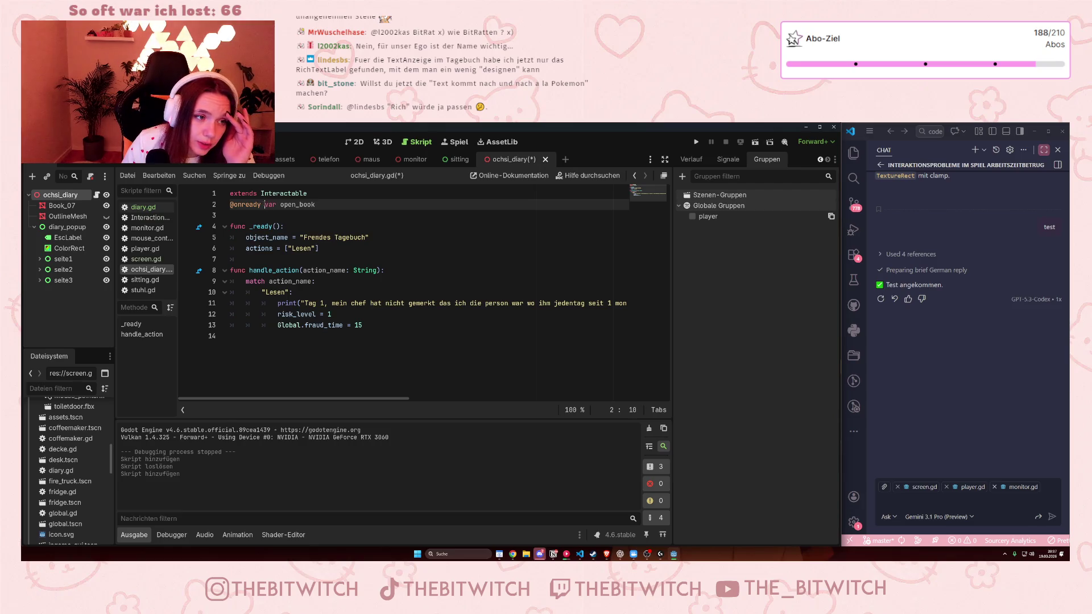
key(shift+Home)
key(BackSpace)
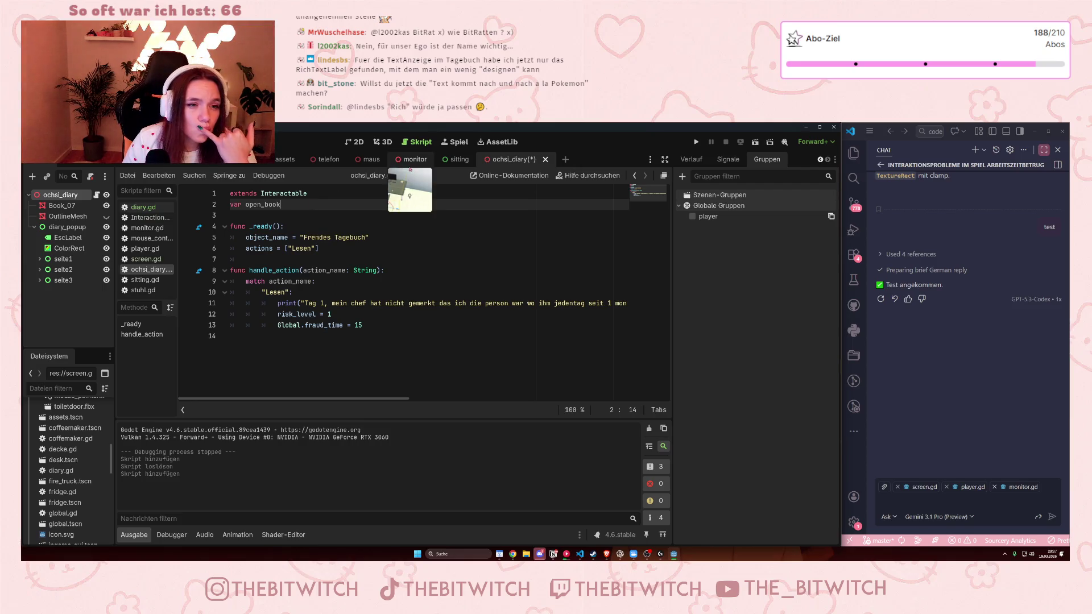
click(447, 161)
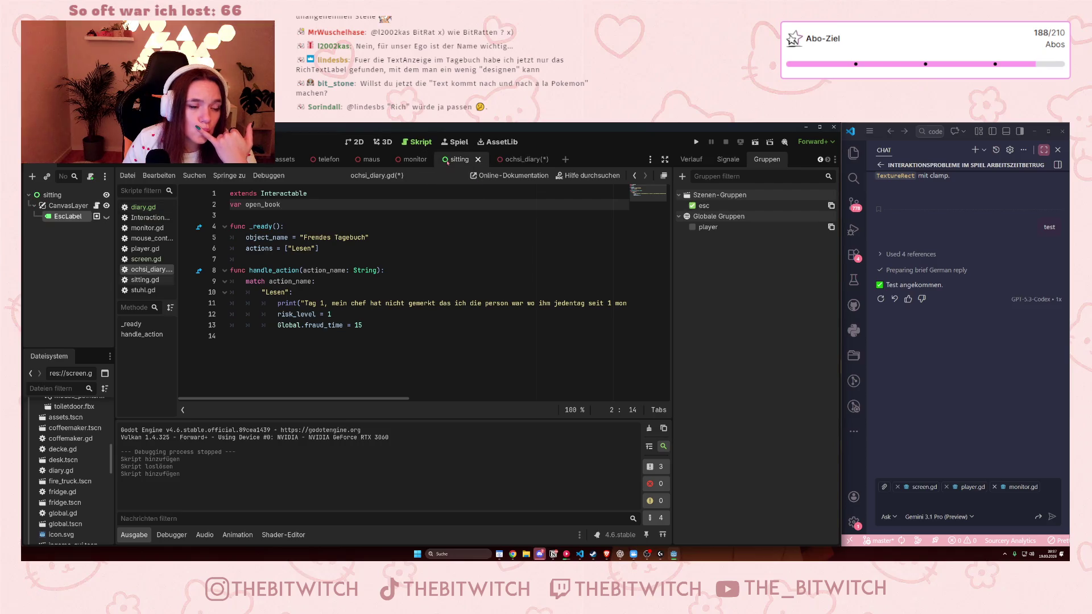
Step: Return to the ochsi_diary scene, browse screen.gd, and reopen ochsi_diary.gd
click(515, 160)
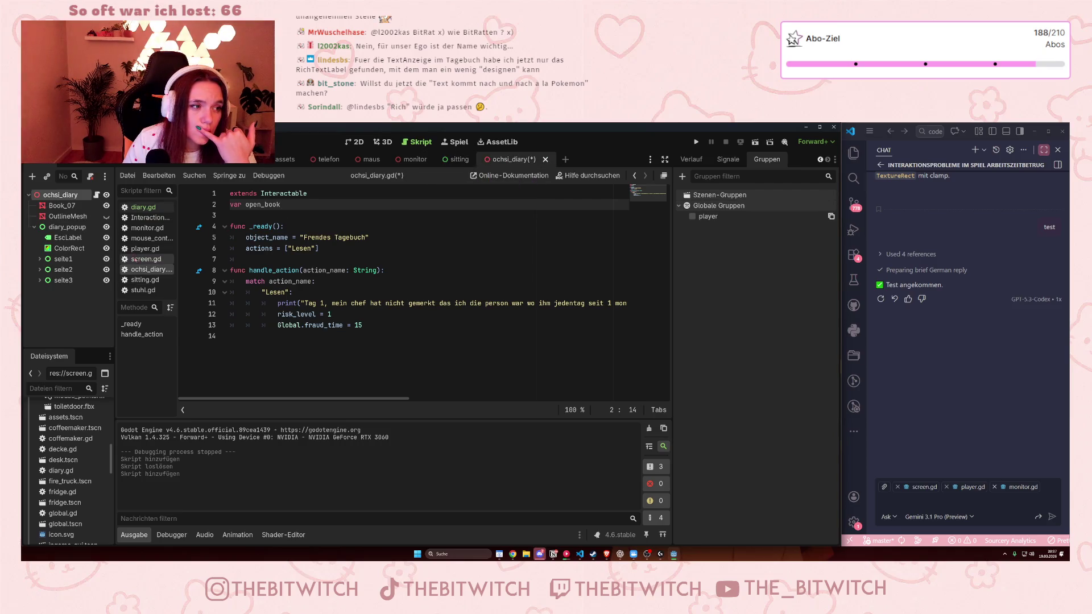
click(158, 259)
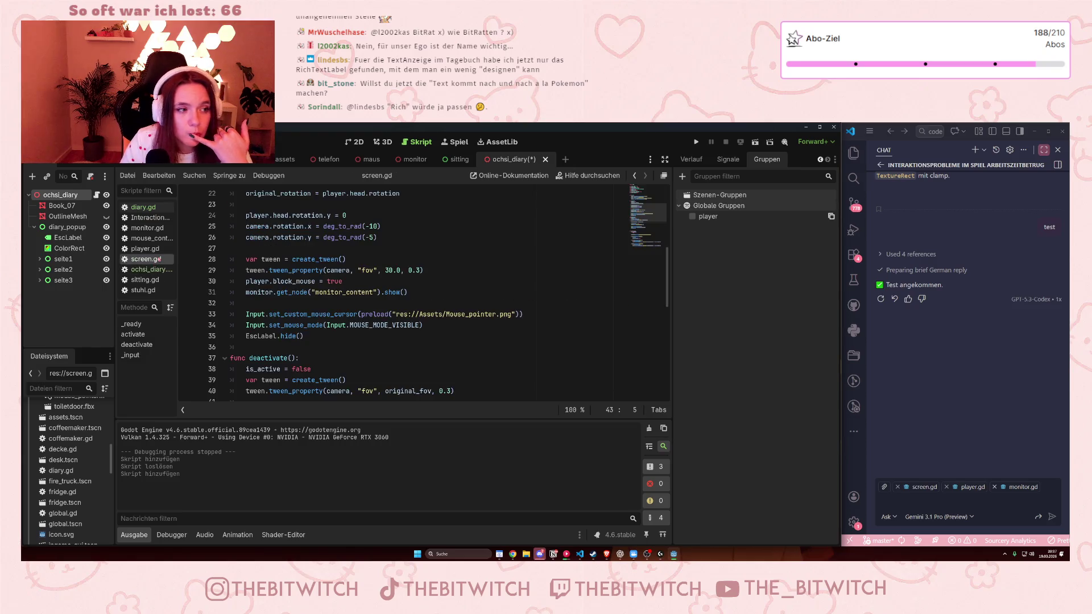
scroll(320, 263, up, 6)
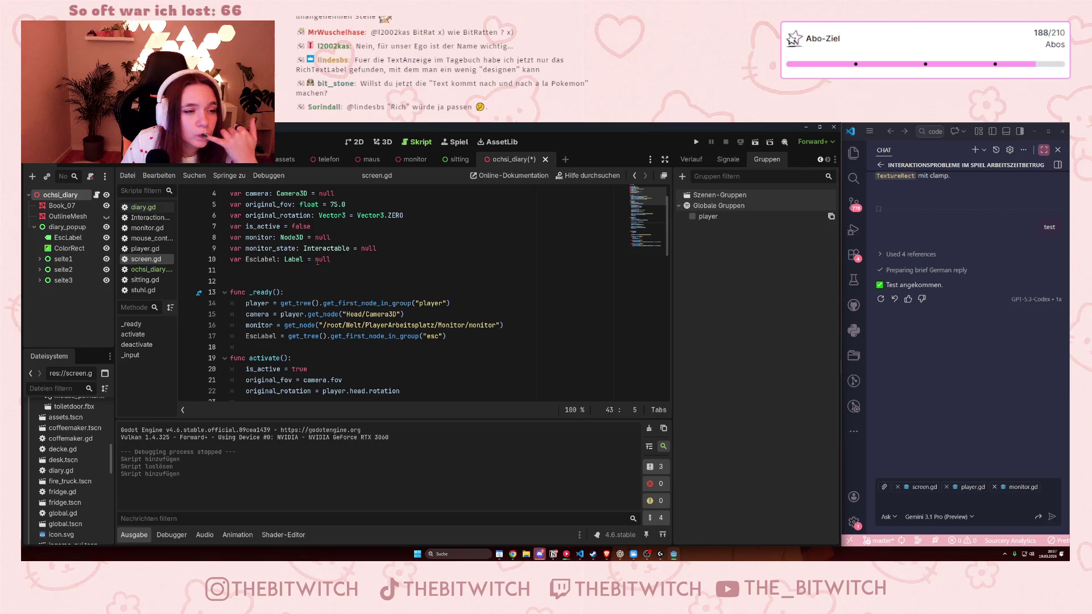
scroll(318, 260, up, 1)
scroll(318, 256, down, 12)
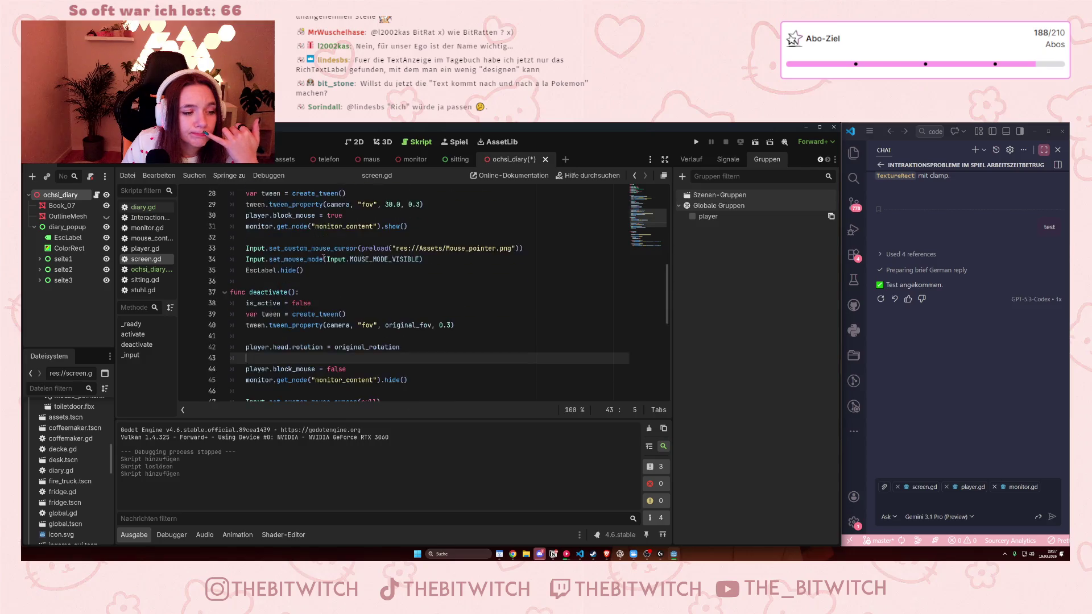
scroll(324, 256, down, 3)
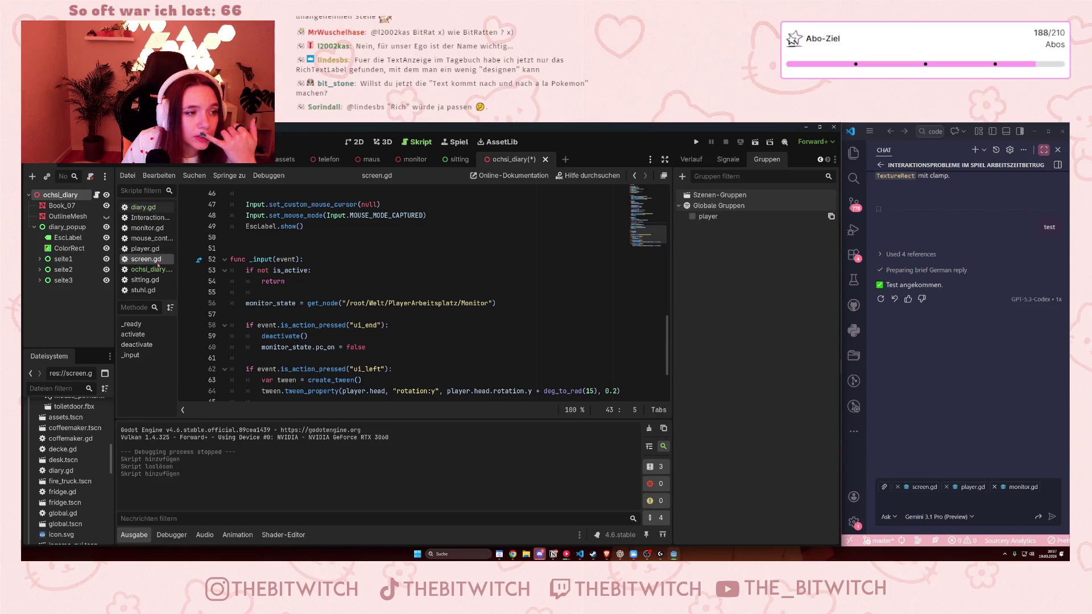
key(Up)
key(Up)
key(Up)
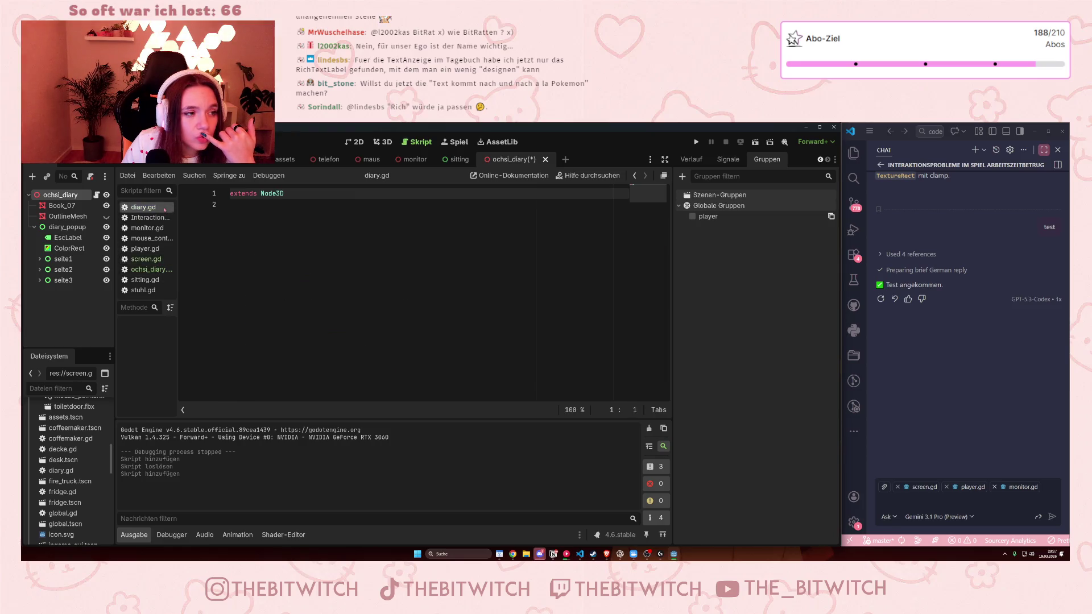
click(149, 269)
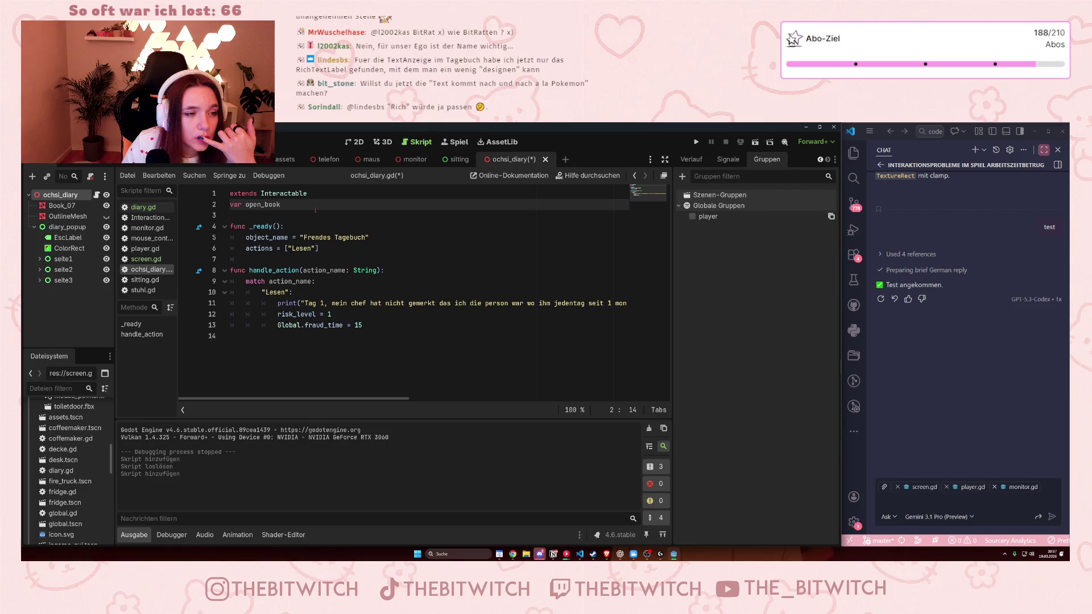
Step: Change line 2 to 'var open_book = false'
text( = )
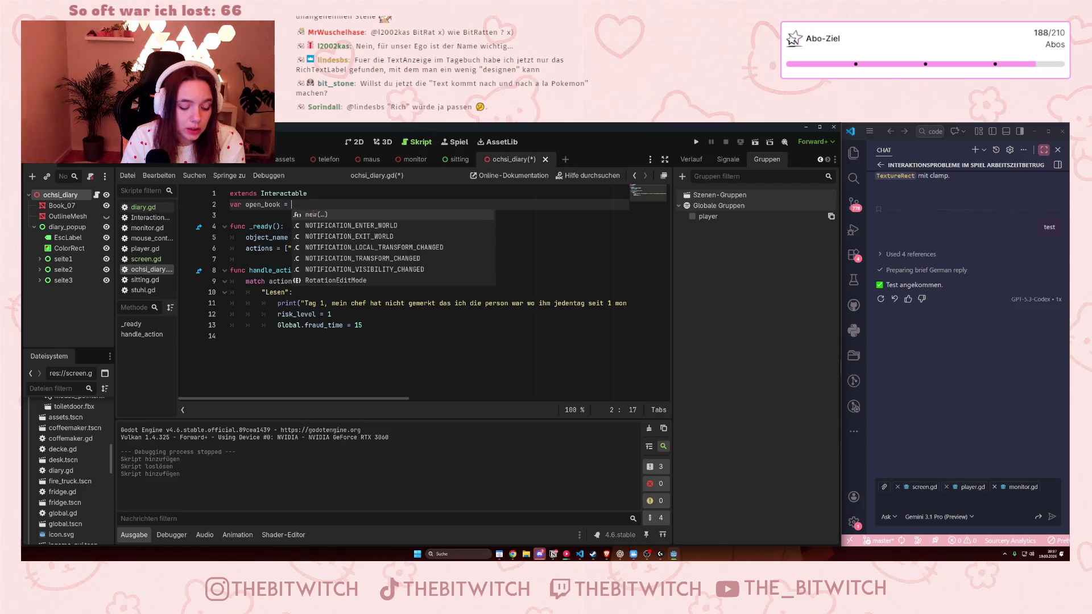
text(ture)
key(BackSpace)
key(BackSpace)
key(BackSpace)
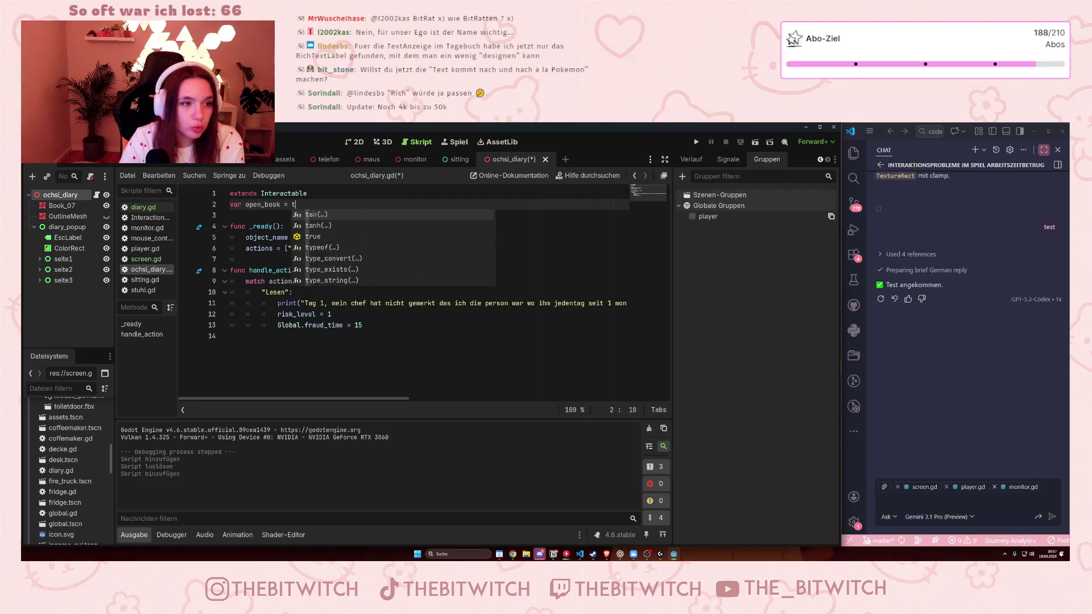
text(rue)
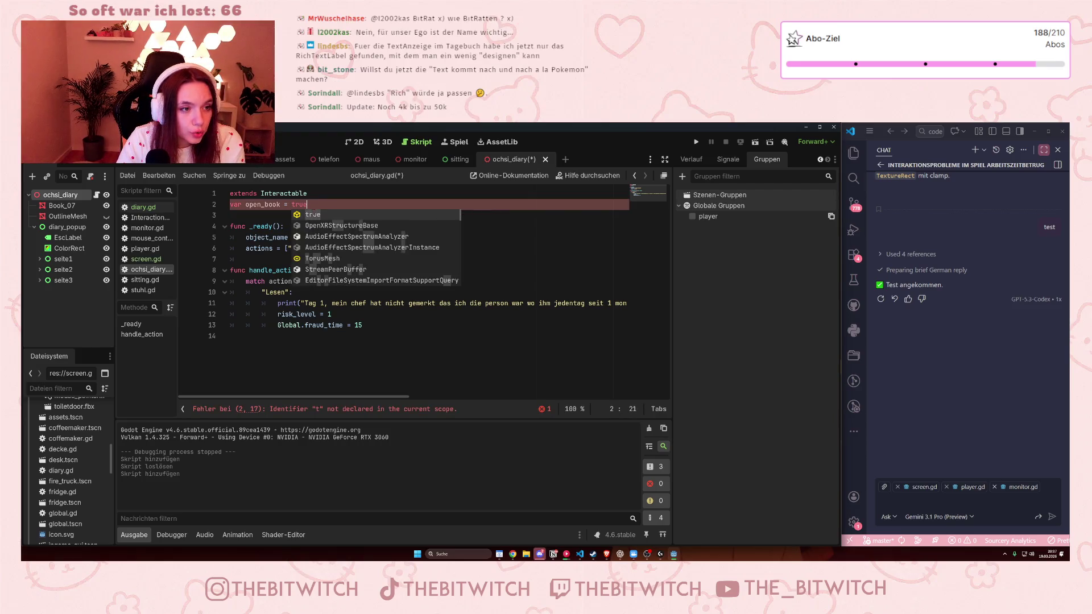
drag(309, 204, 291, 205)
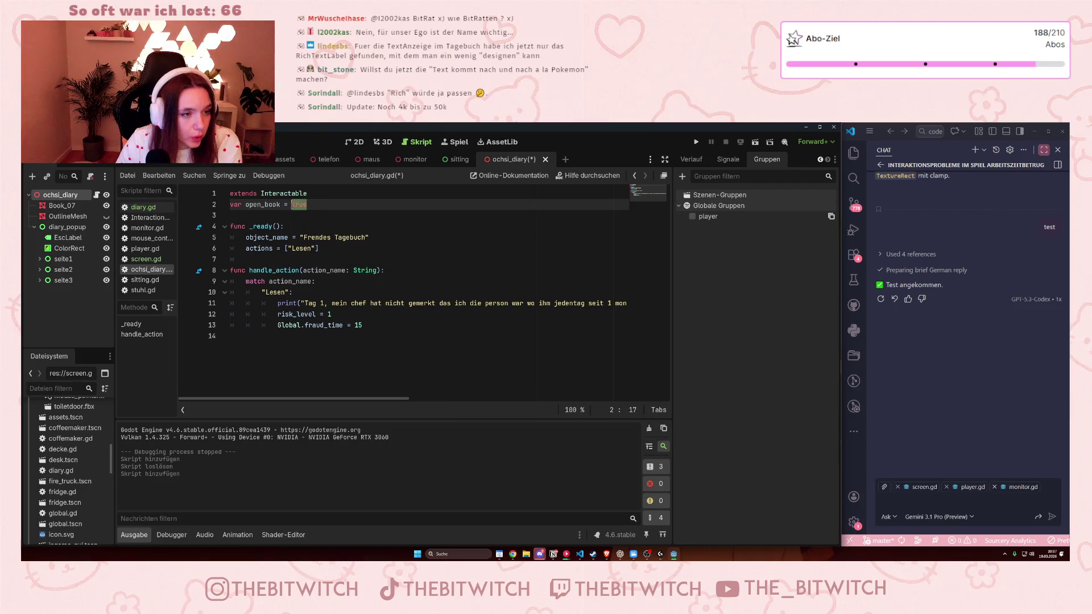
text(false)
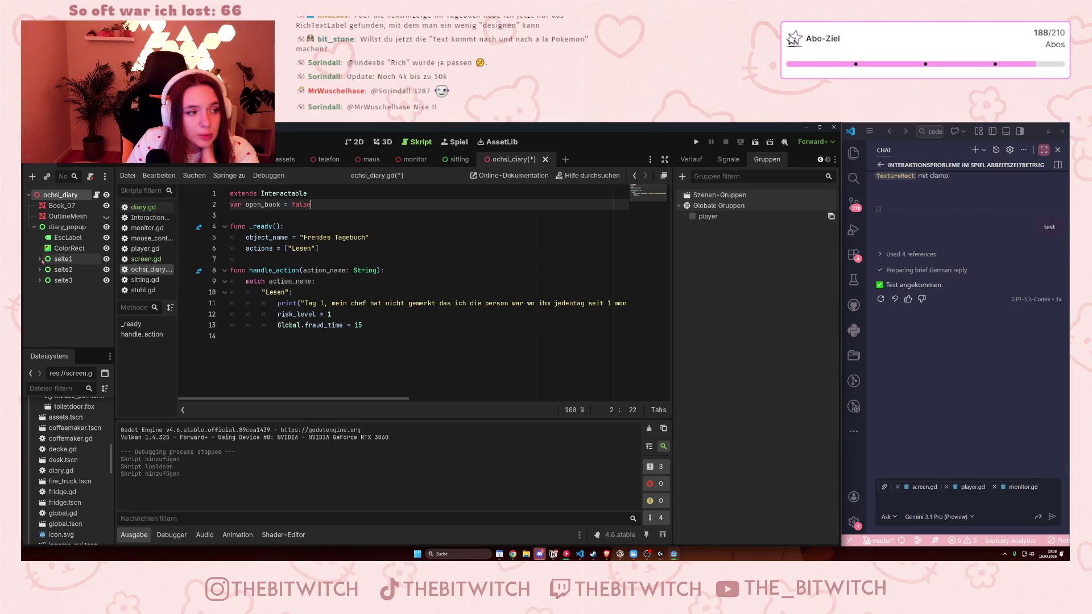
Step: Expand the seite1 node to show its Panel, RichTextLabels and Labels
click(40, 259)
click(83, 281)
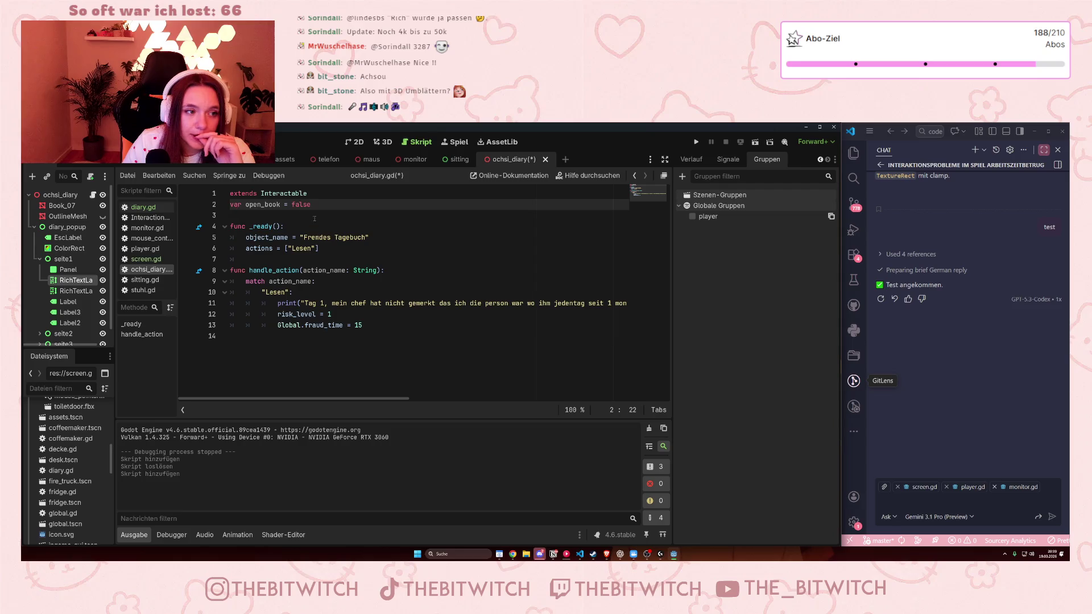
click(415, 336)
Step: Add 'open_book = true' below 'Global.fraud_time = 15' in the Lesen case and save
click(405, 328)
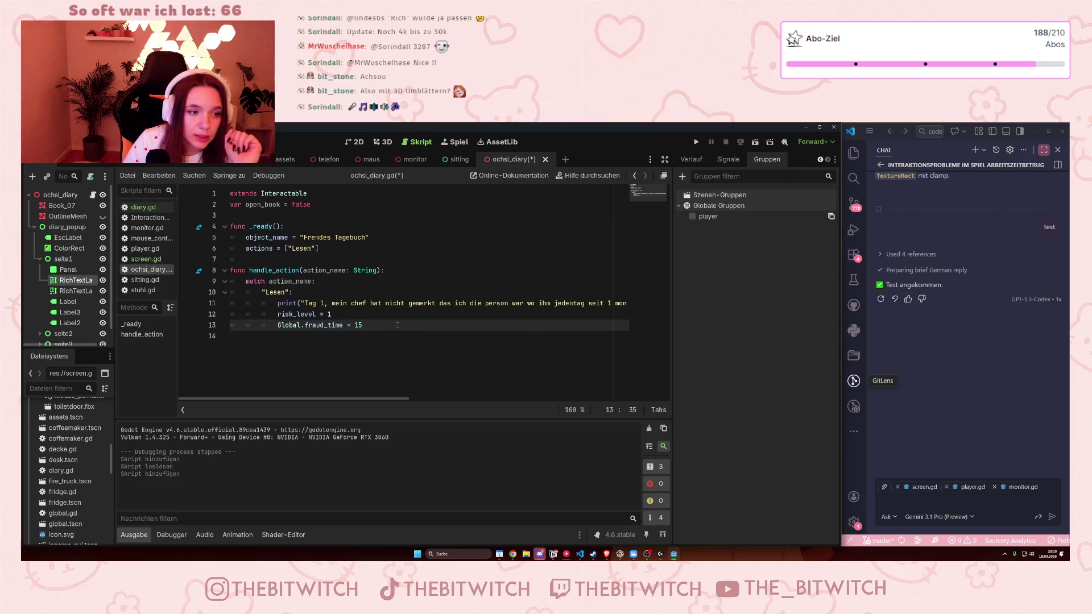
key(Return)
text(open)
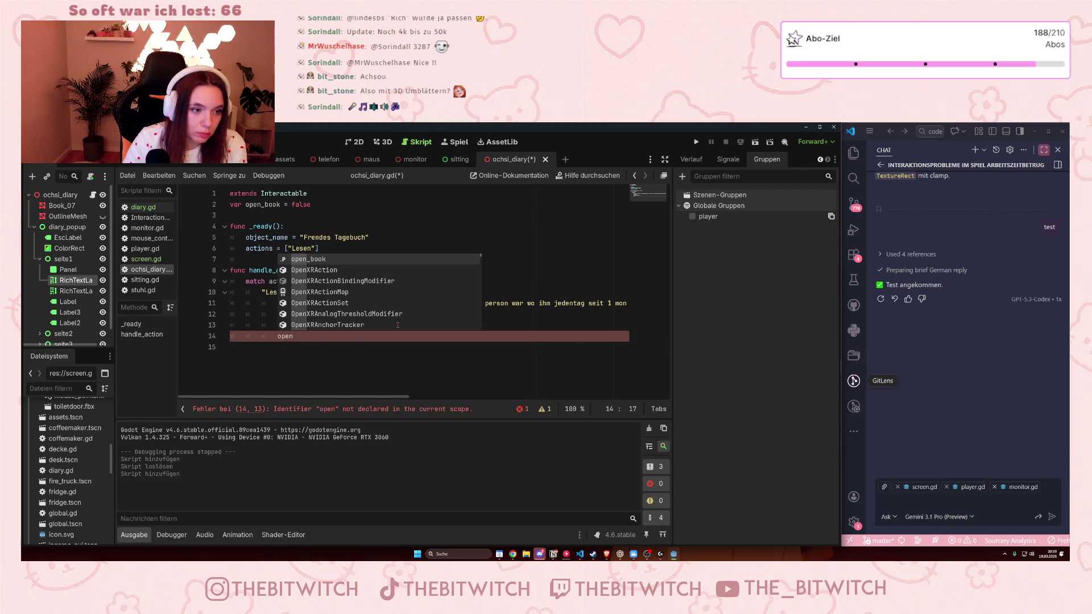
key(Return)
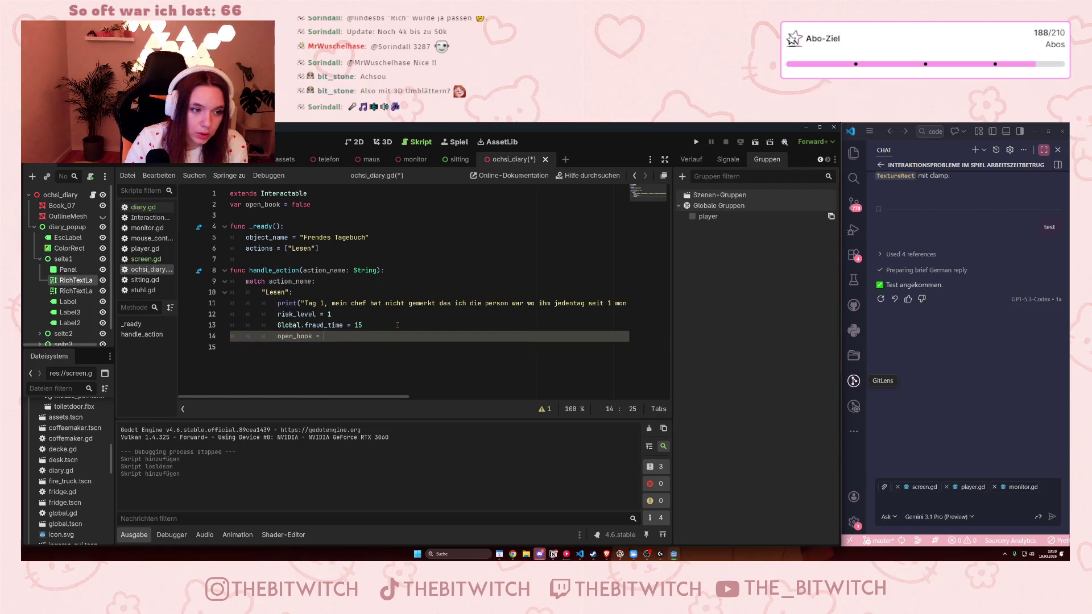
text(tu)
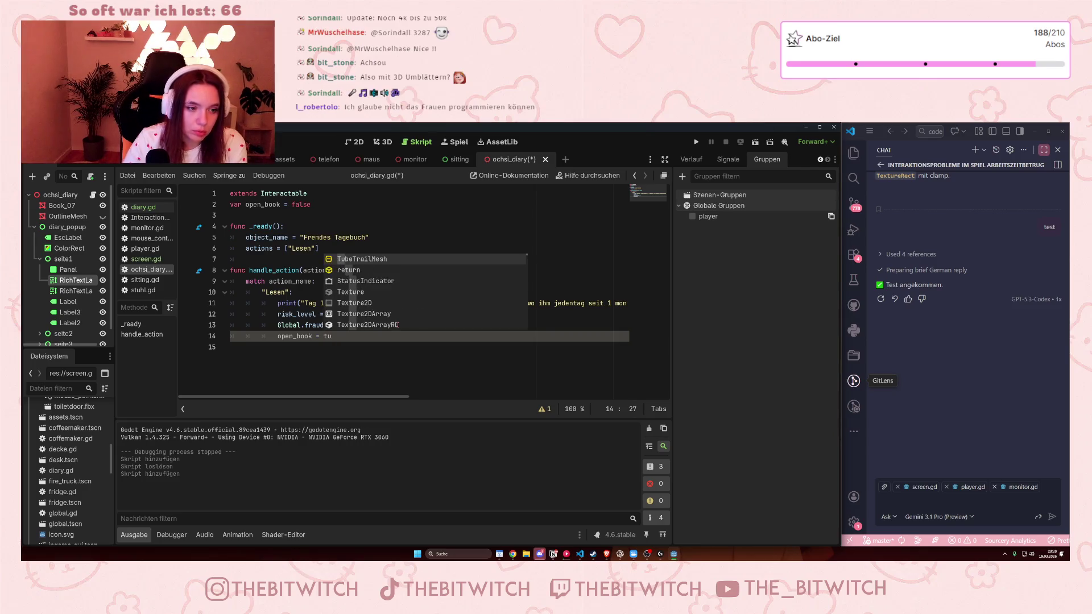
key(Return)
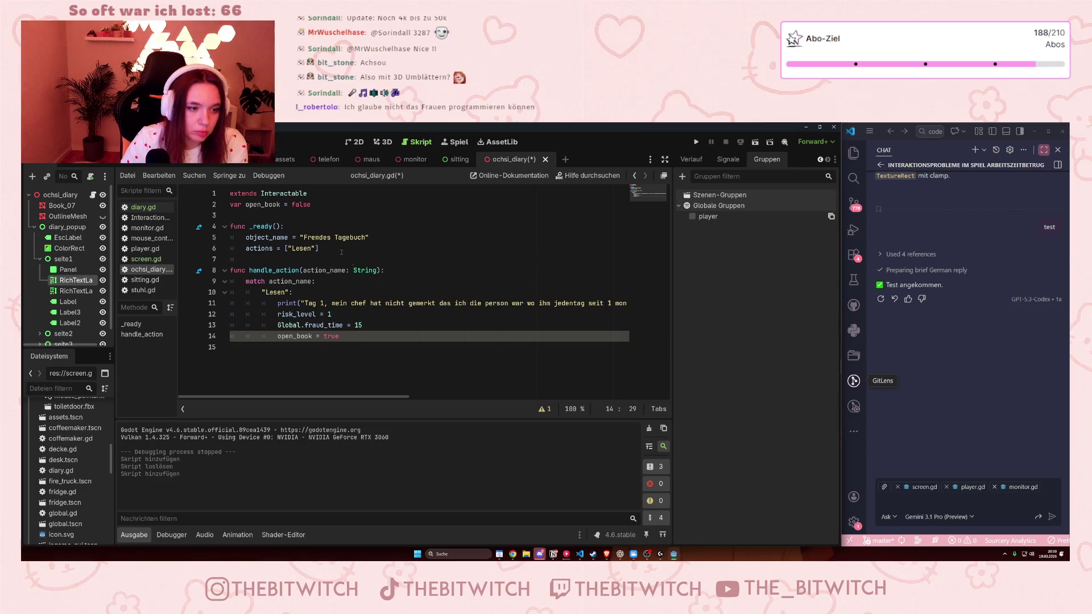
key(ctrl+s)
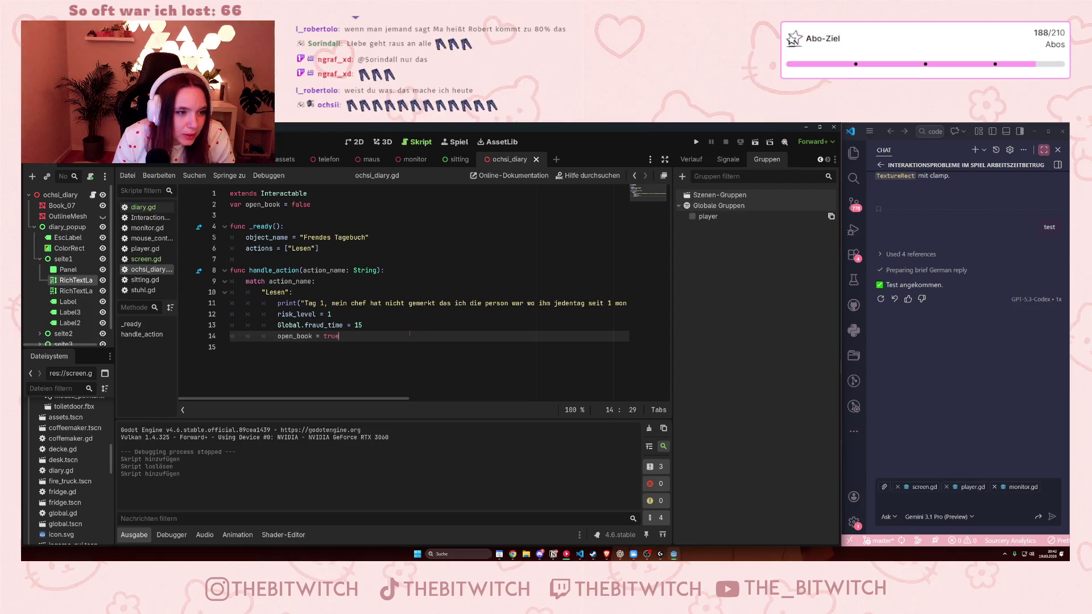
Step: Switch to diary.gd, which holds only 'extends Node3D', and place the caret in its code
click(142, 207)
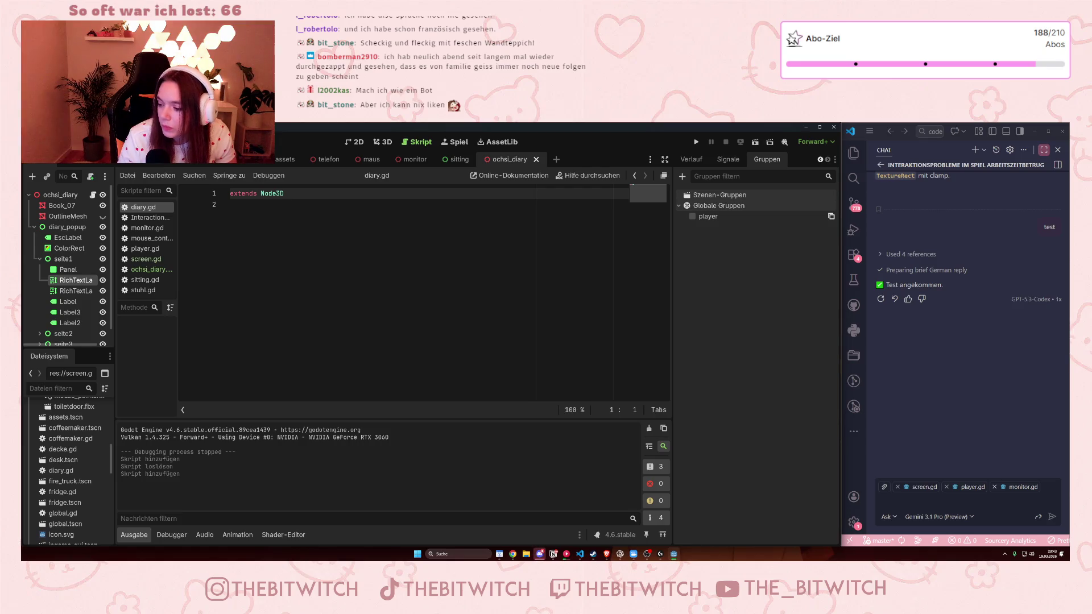
click(257, 461)
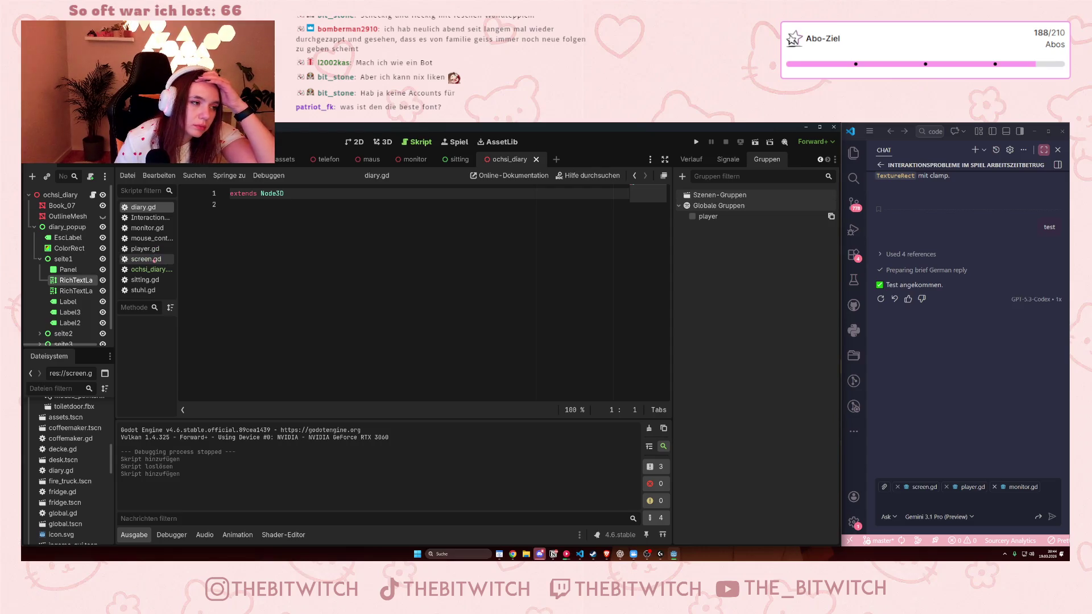
Step: Reopen ochsi_diary.gd, save, and bring up the Ochsi diary node's Groups
click(151, 270)
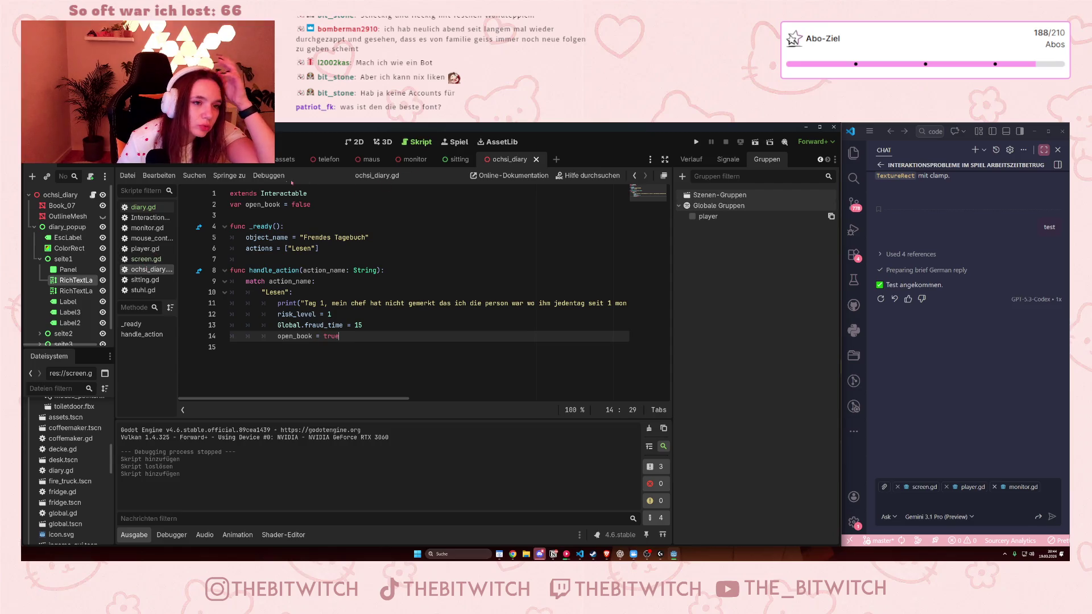
key(ctrl+s)
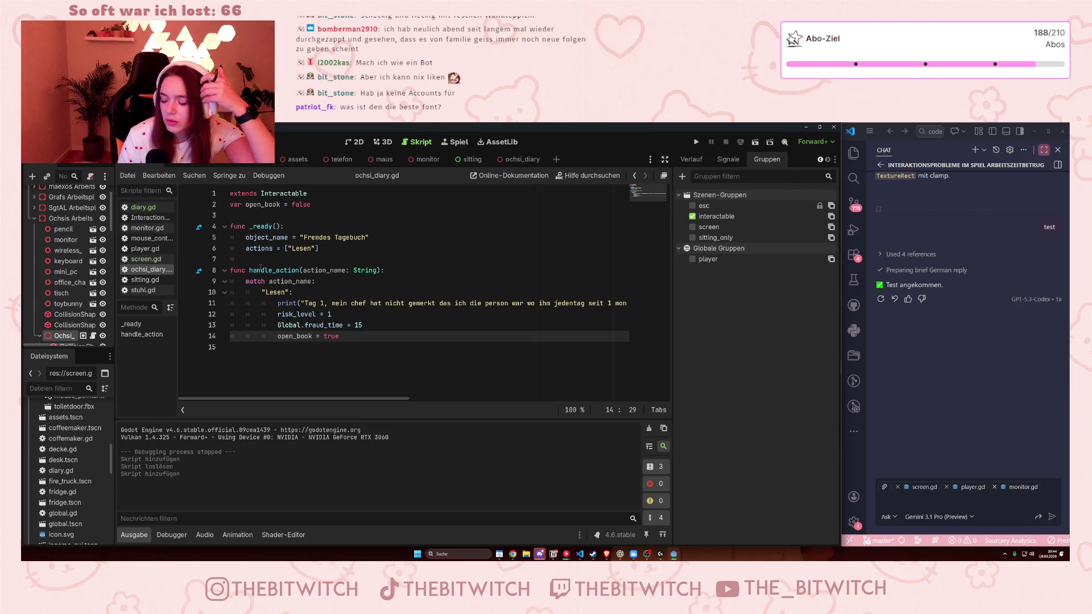
mouse_move(261, 267)
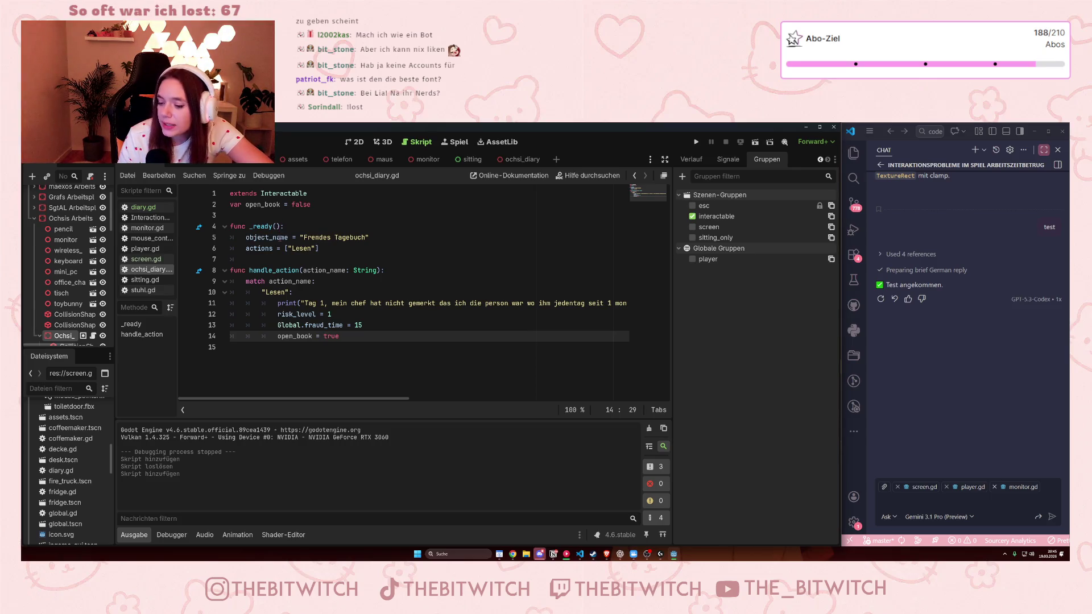
mouse_move(280, 238)
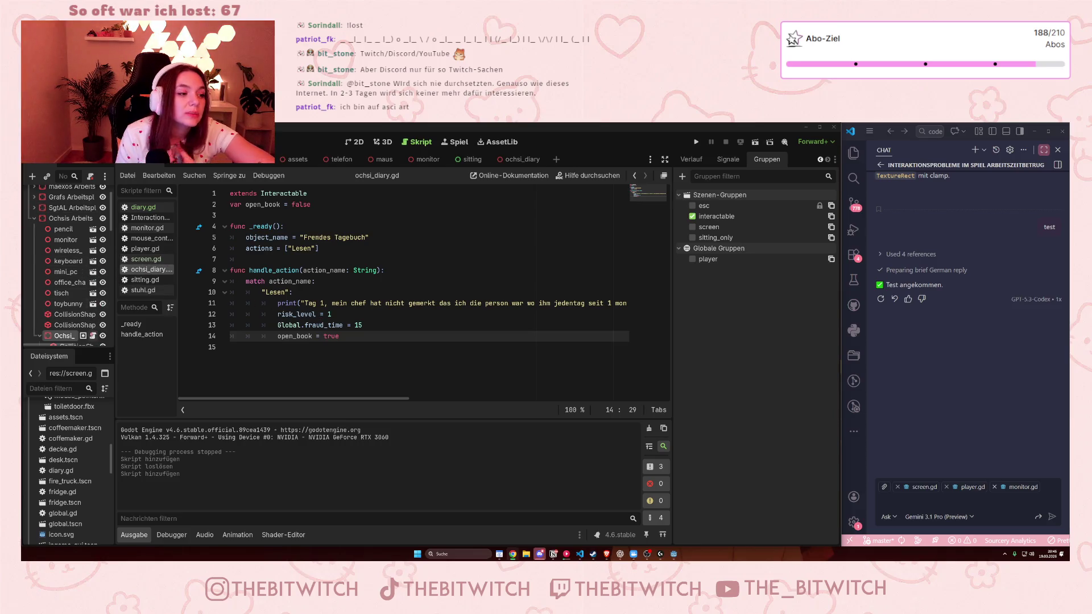
mouse_move(84, 337)
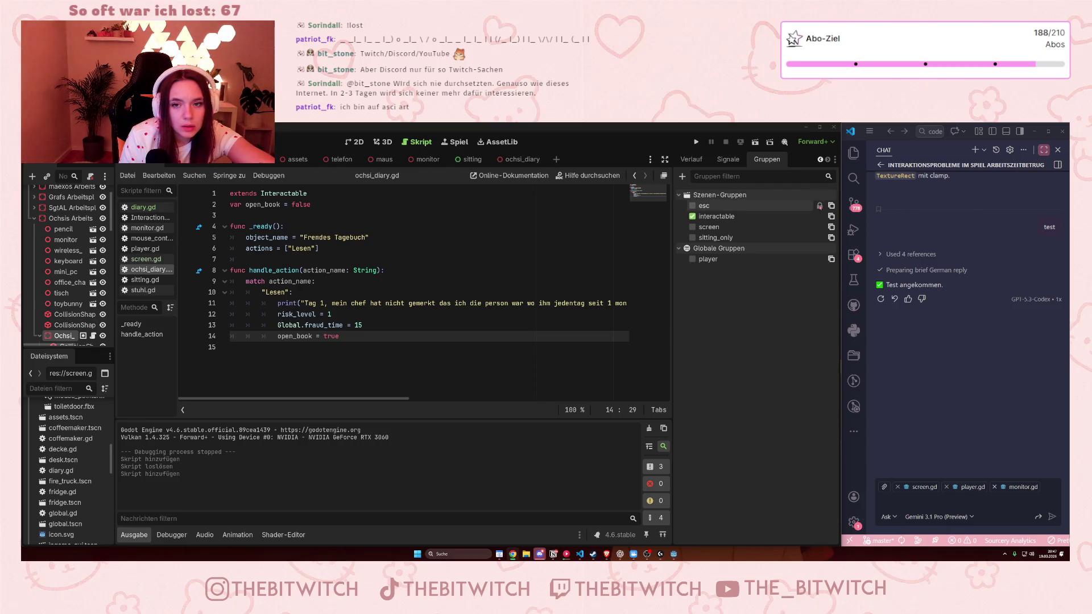
mouse_move(820, 206)
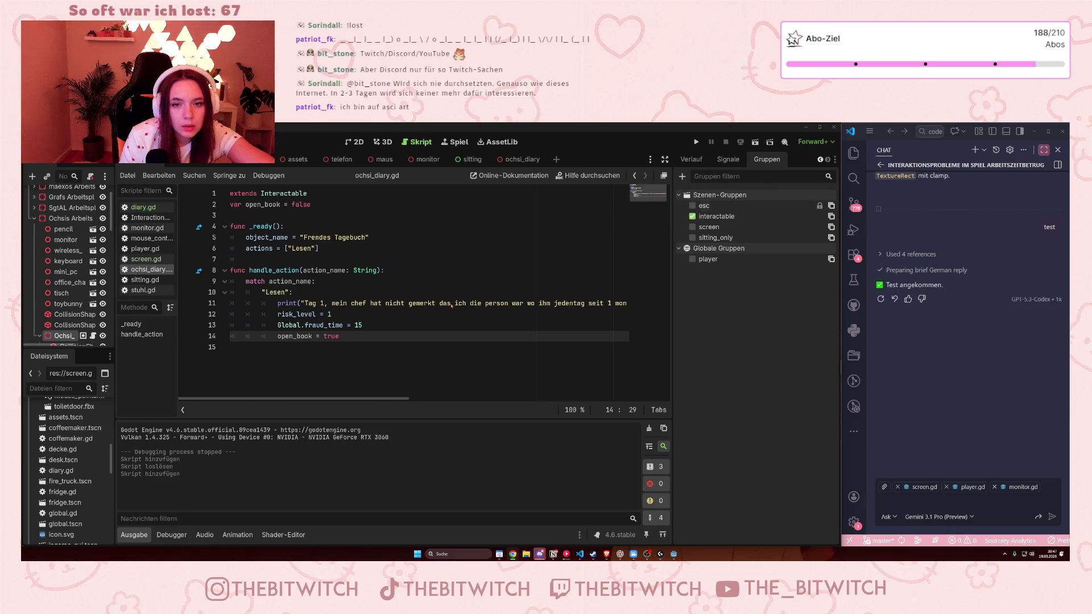
Step: Create a new group named 'diary' and add the diary node to it
scroll(94, 322, down, 2)
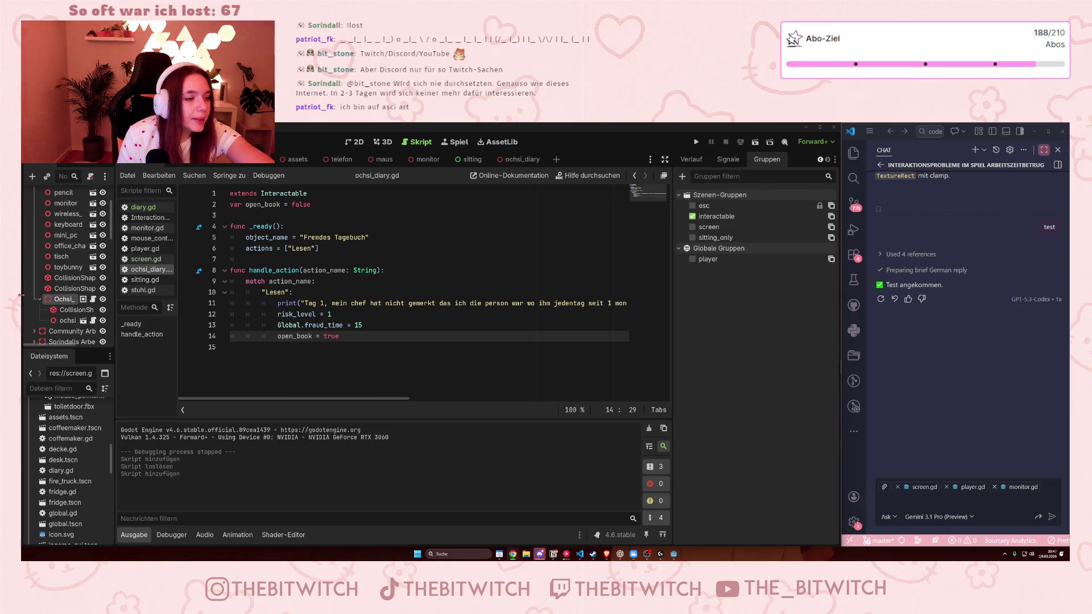
click(736, 173)
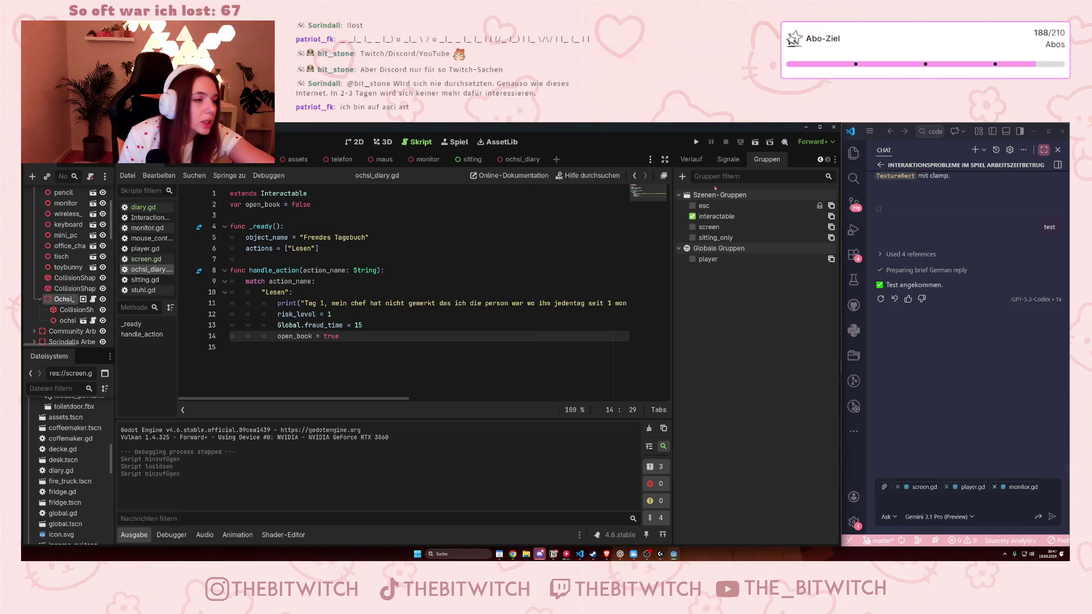
text(olc)
key(BackSpace)
key(BackSpace)
key(BackSpace)
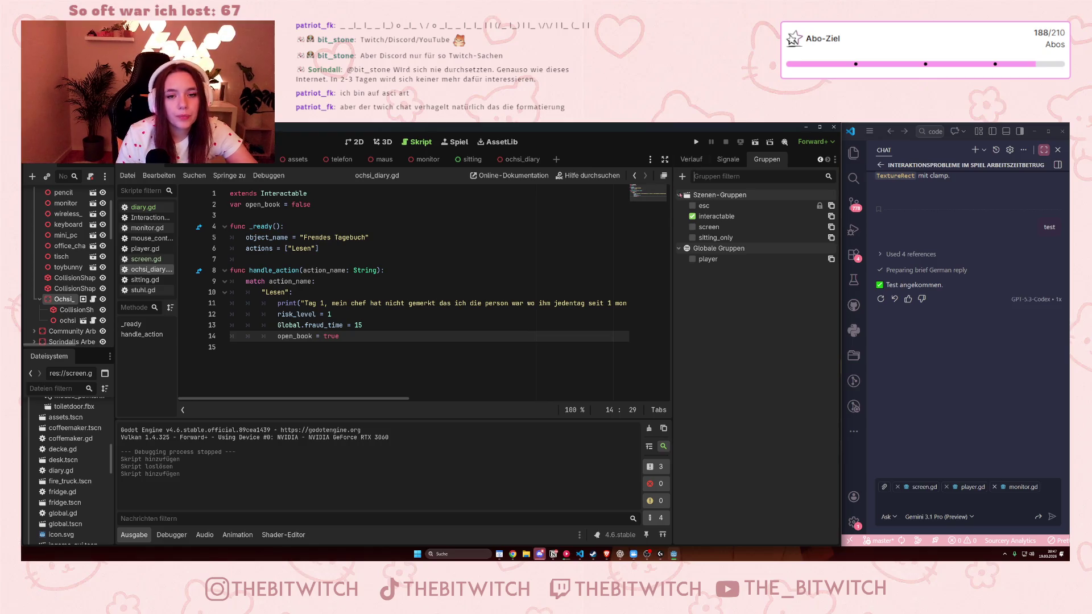
click(683, 177)
text(diary)
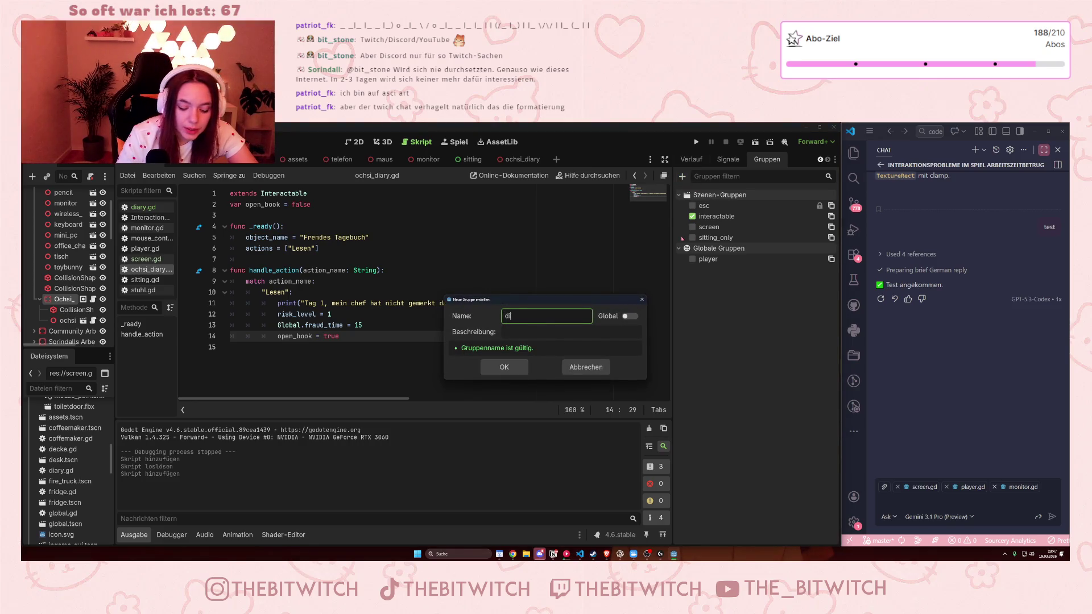
click(505, 367)
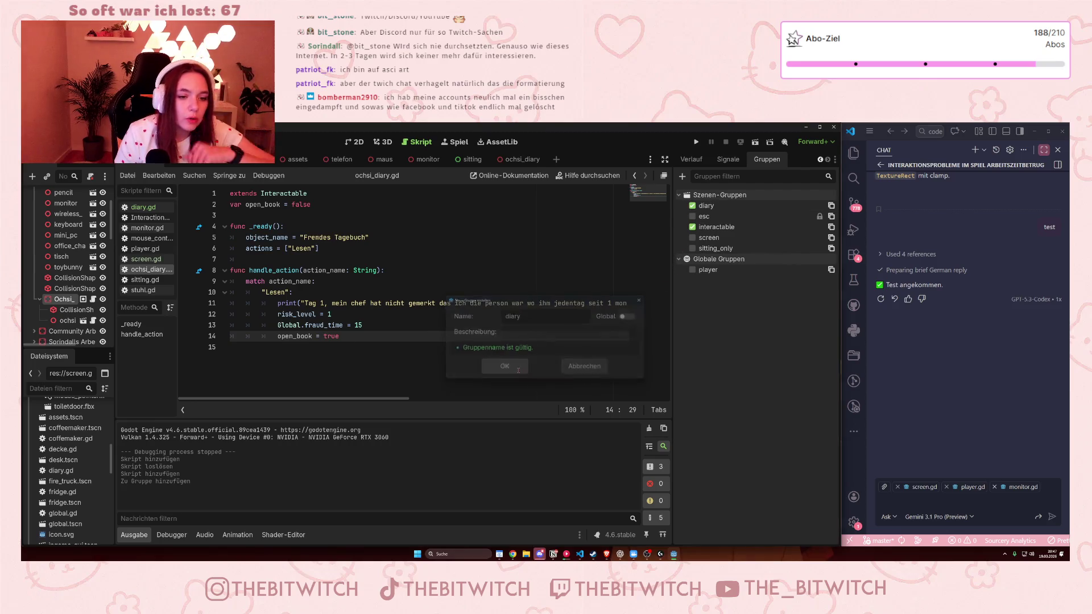
Step: Switch to the ochsi_diary scene and open diary.gd at its empty second line
click(512, 162)
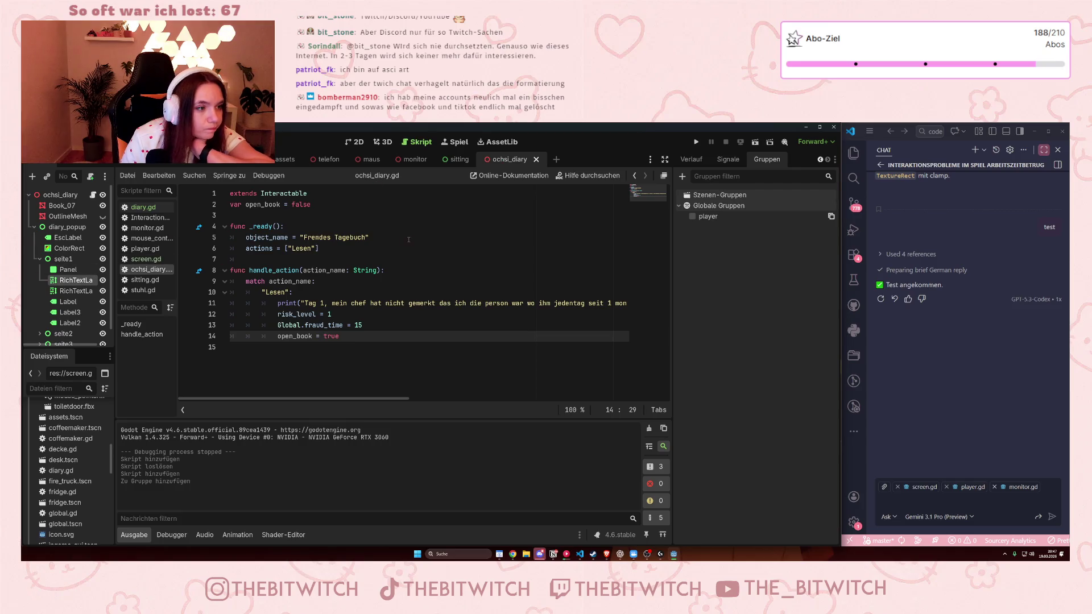
click(140, 206)
click(241, 202)
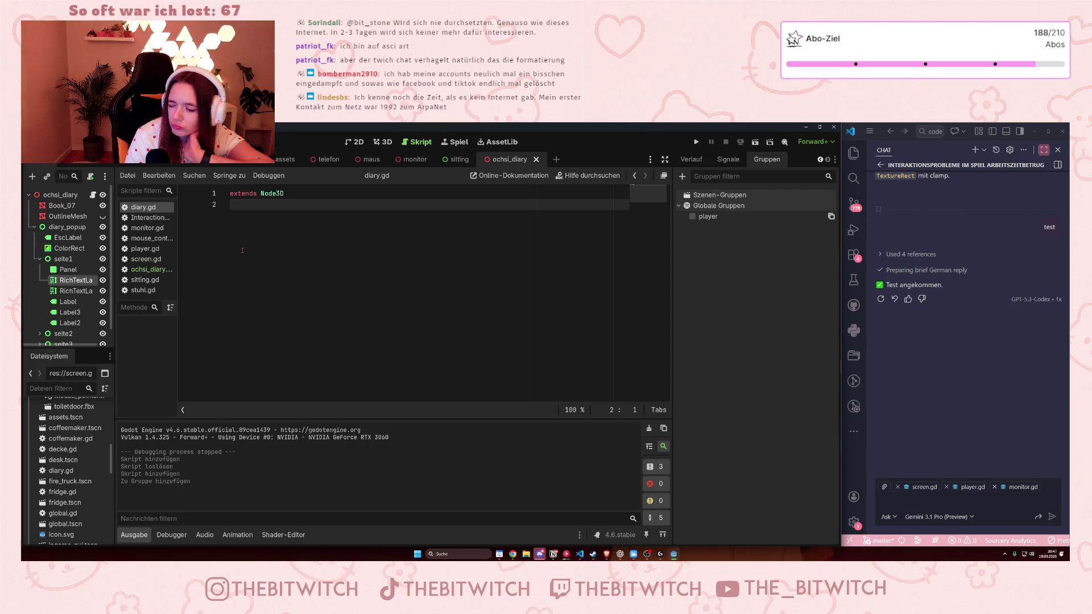
Step: Add line 3 to diary.gd and start declaring 'var book_status_open'
key(Return)
text(var open_)
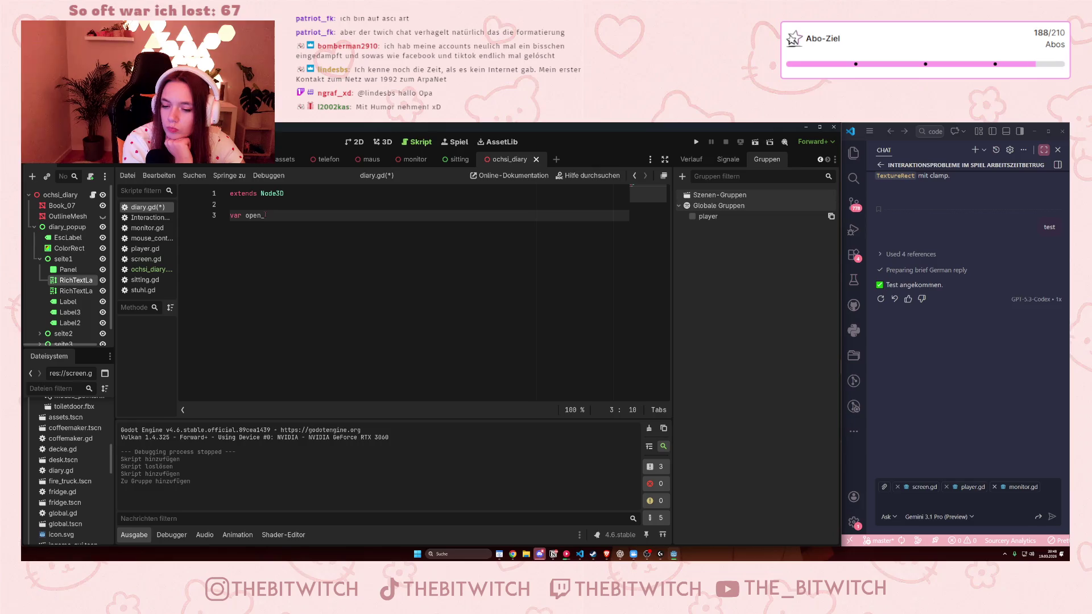
key(BackSpace)
key(BackSpace)
key(BackSpace)
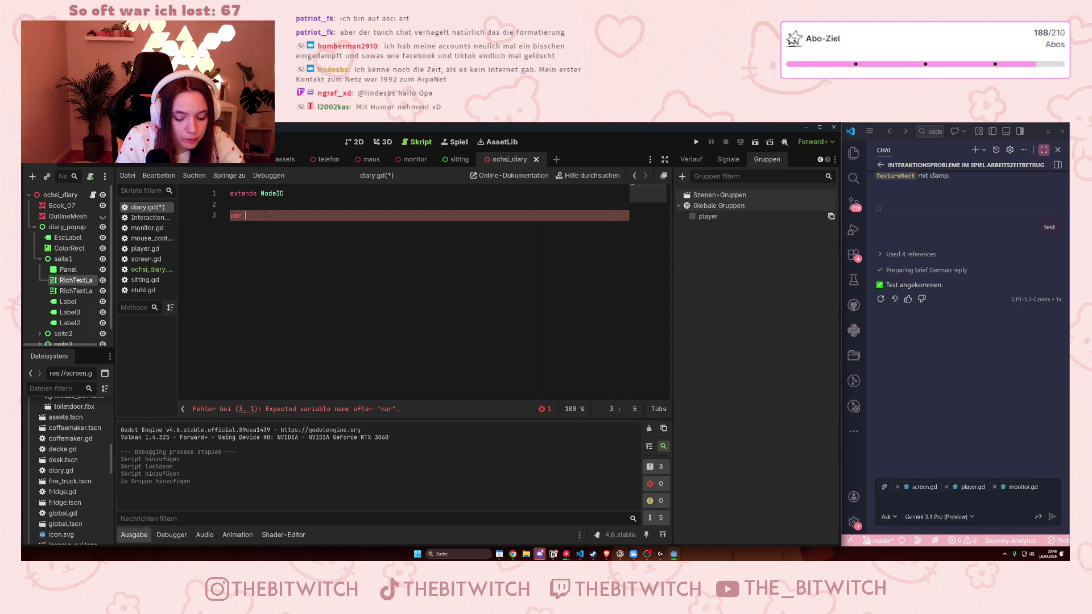
key(BackSpace)
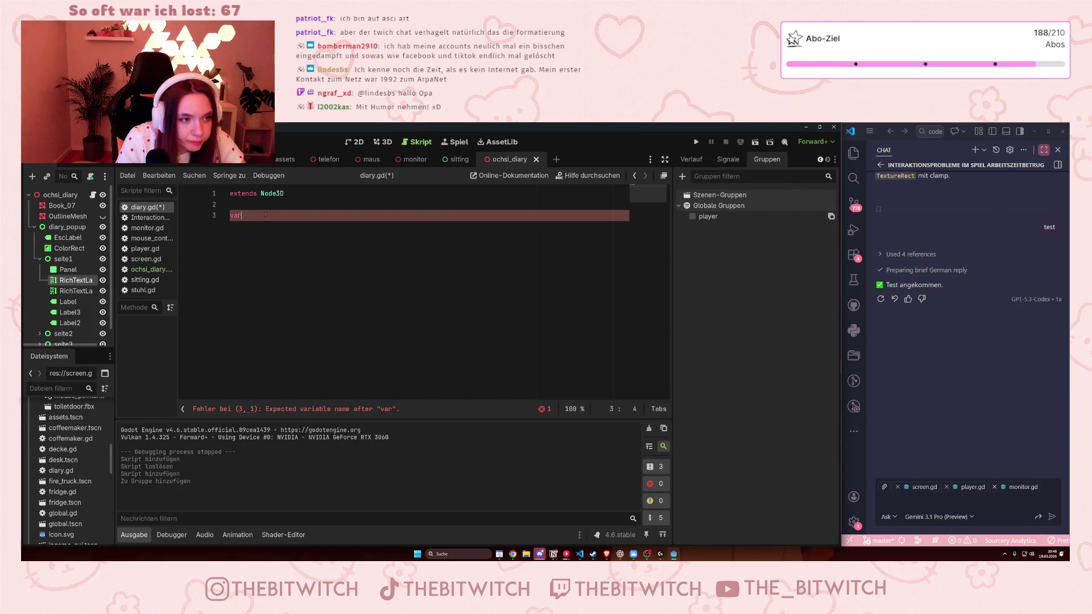
text( book)
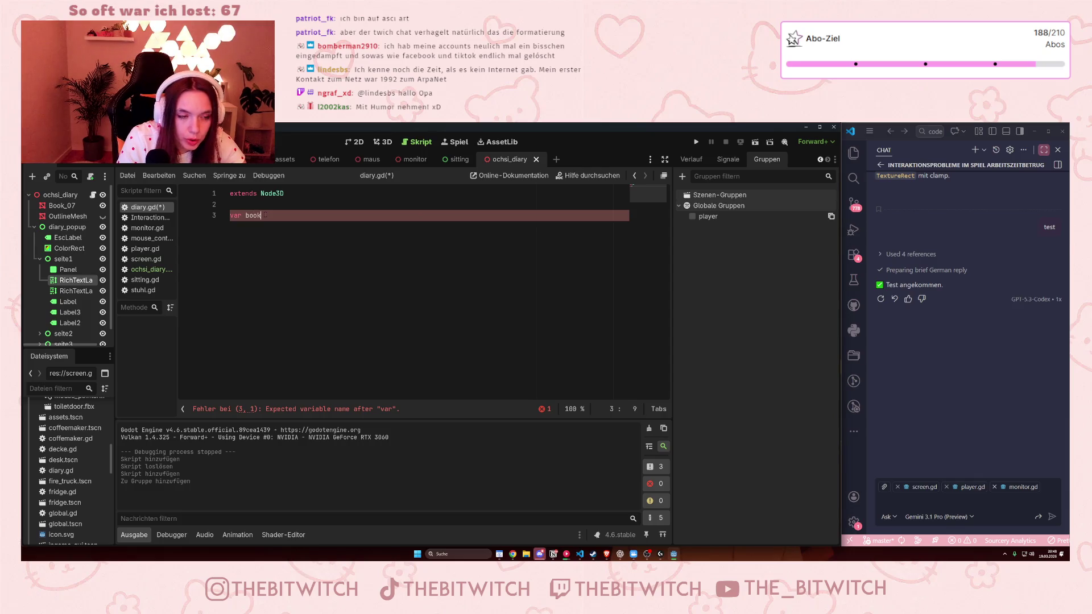
text(_status)
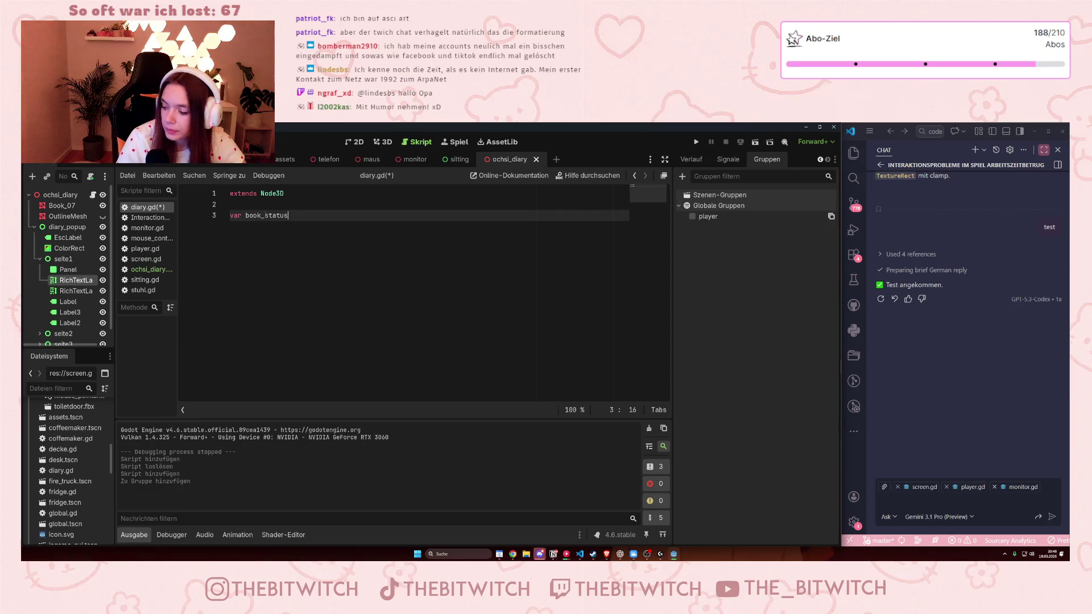
text(_open =)
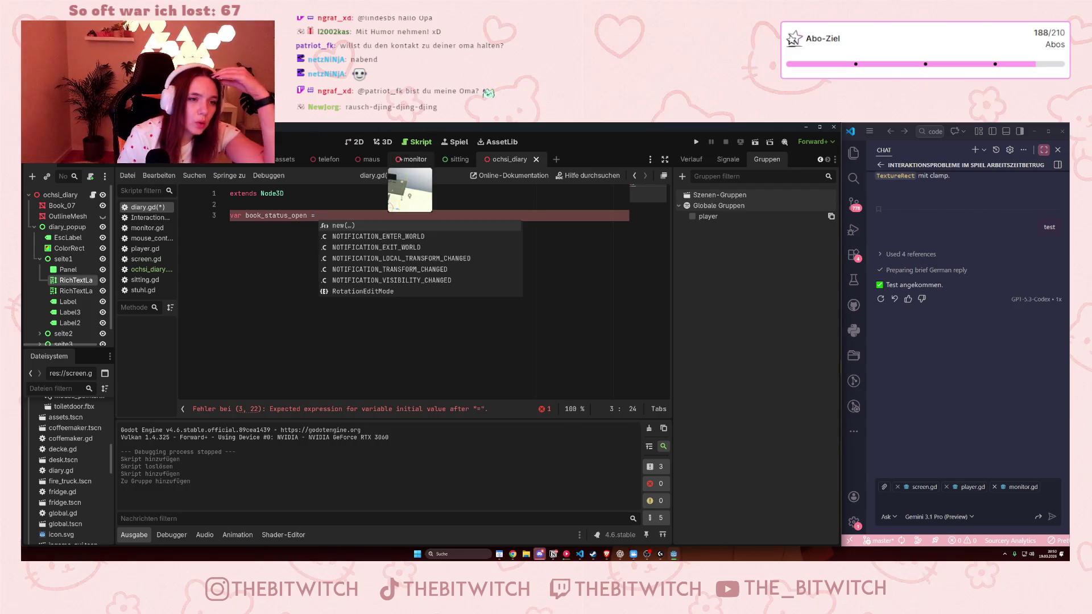
Step: Switch the editor to the monitor scene
click(411, 160)
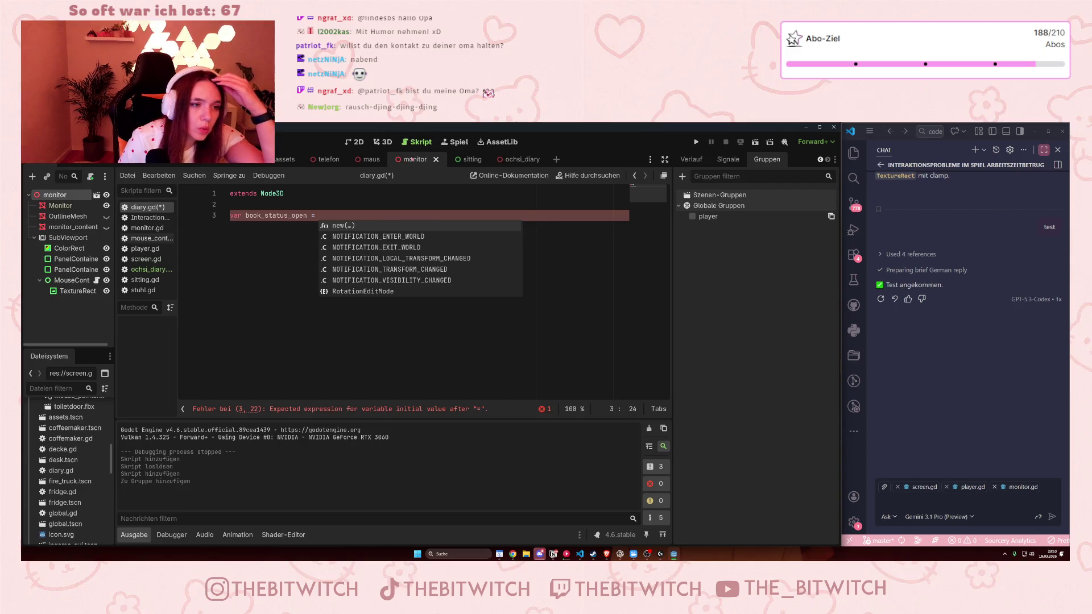
Step: Look through the maus and ochsi_diary scenes, then open screen.gd and scroll to its variable declarations
click(364, 160)
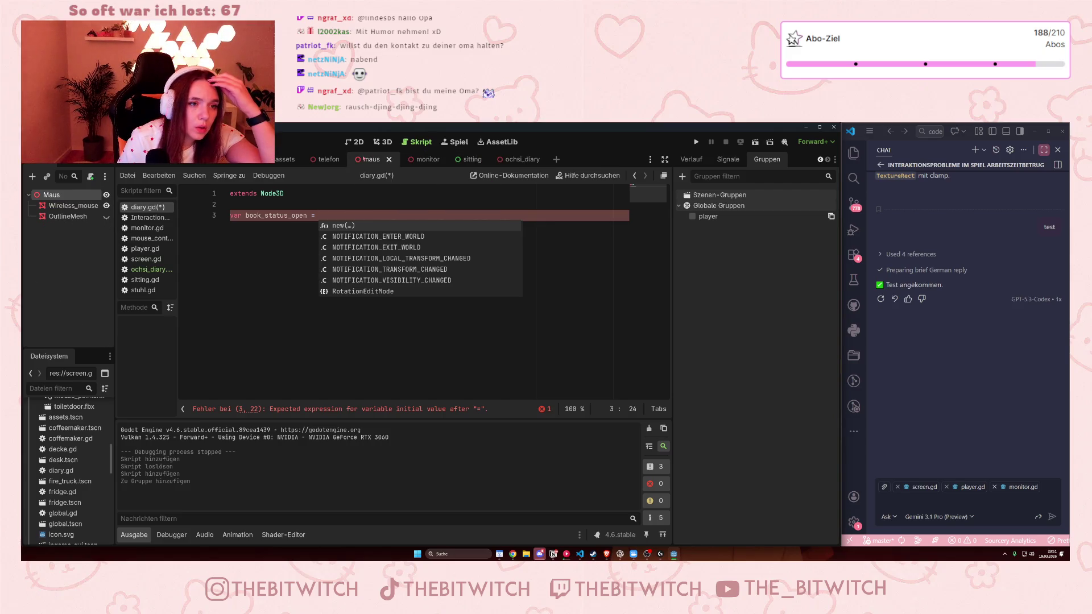
click(515, 160)
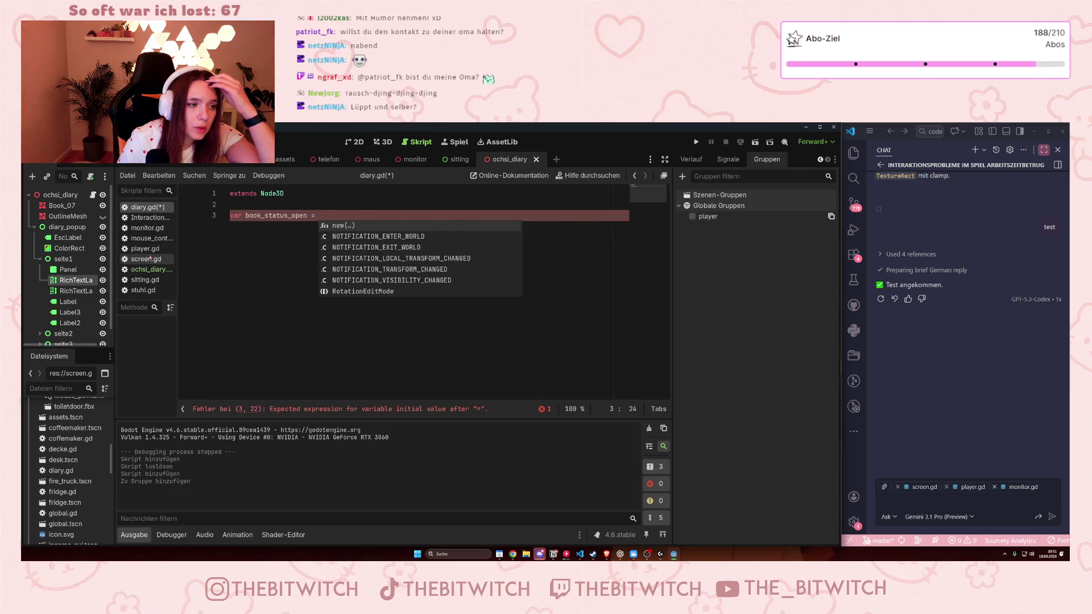
click(153, 270)
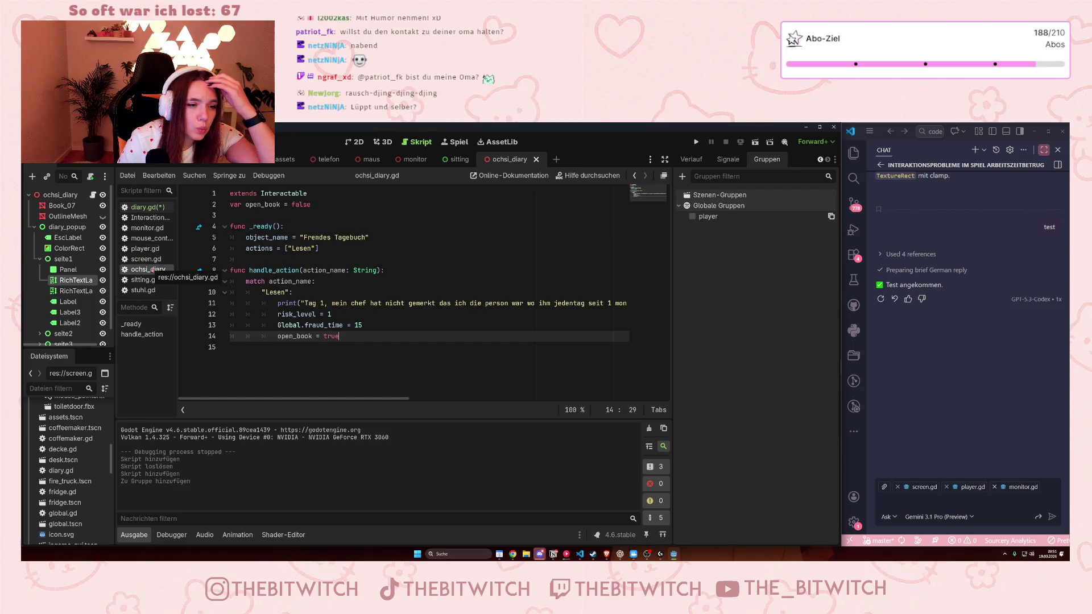
click(146, 259)
scroll(426, 263, up, 10)
scroll(475, 282, up, 1)
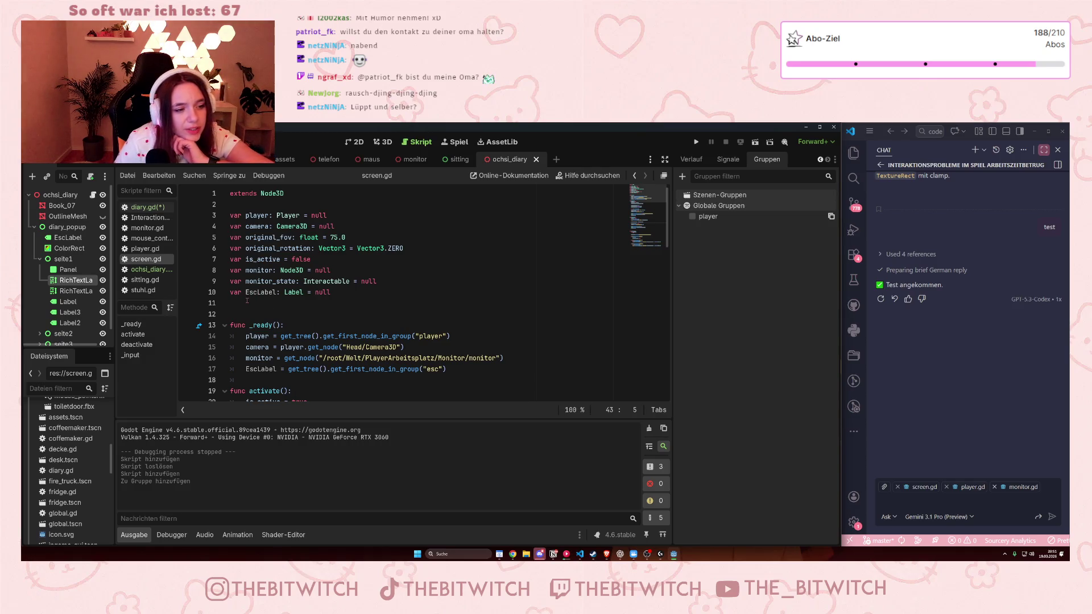
mouse_move(458, 158)
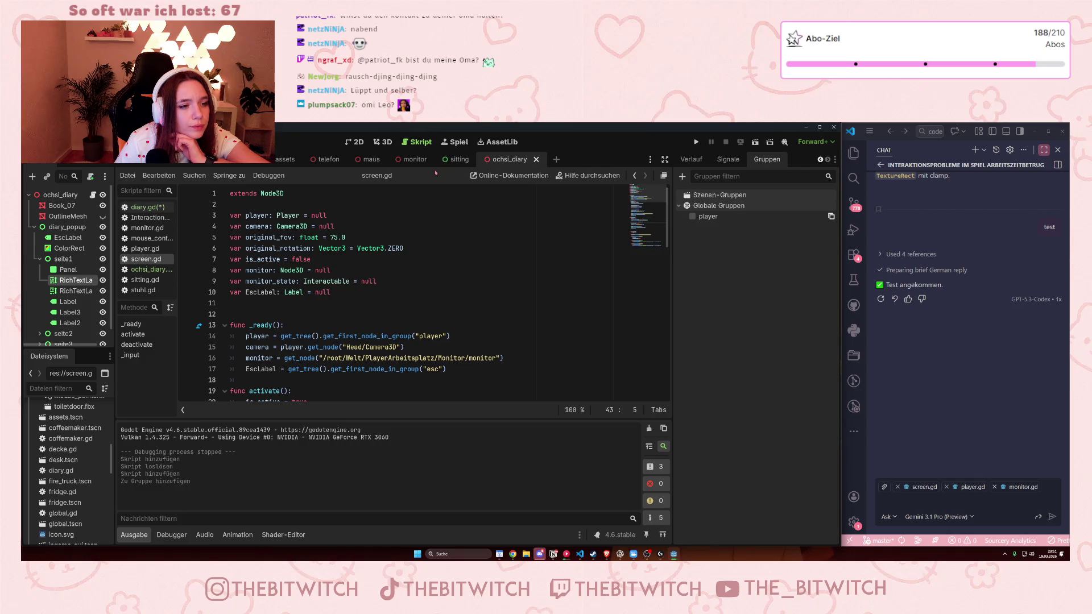
drag(231, 293, 332, 295)
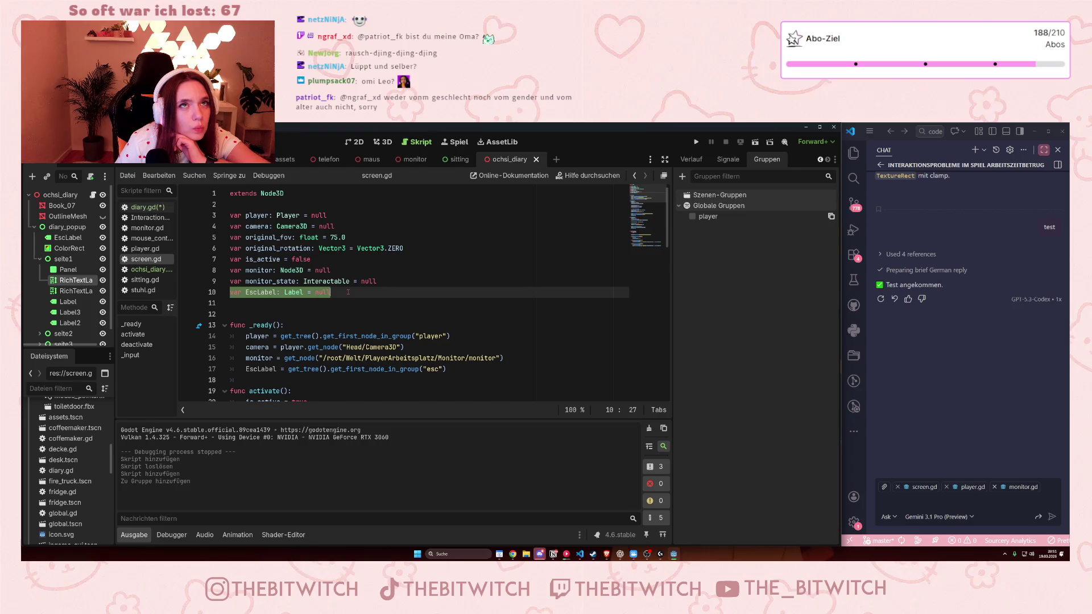
click(348, 292)
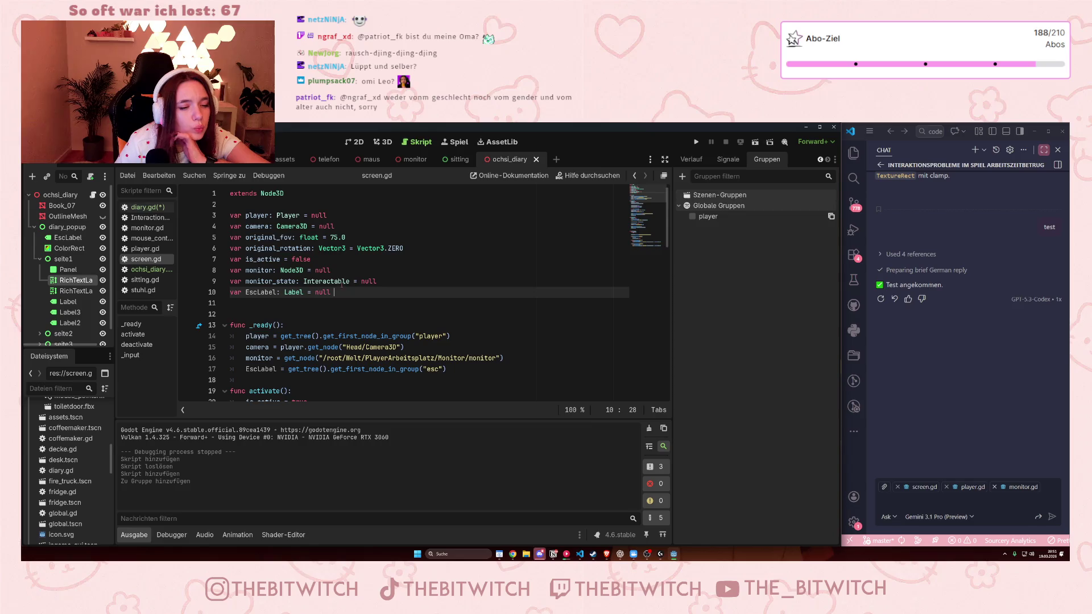
drag(399, 169, 442, 171)
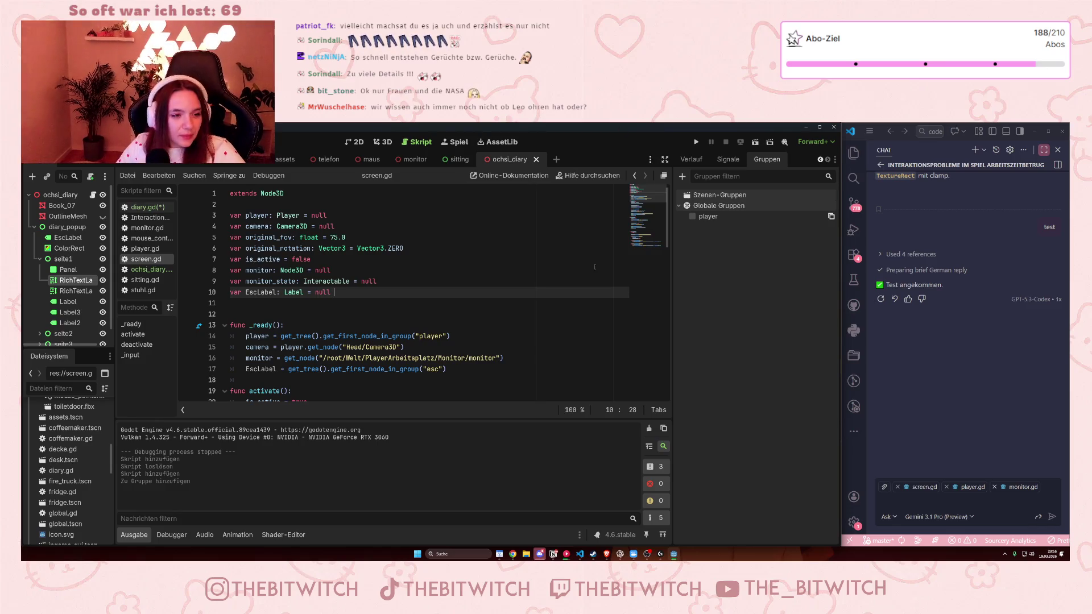
click(145, 207)
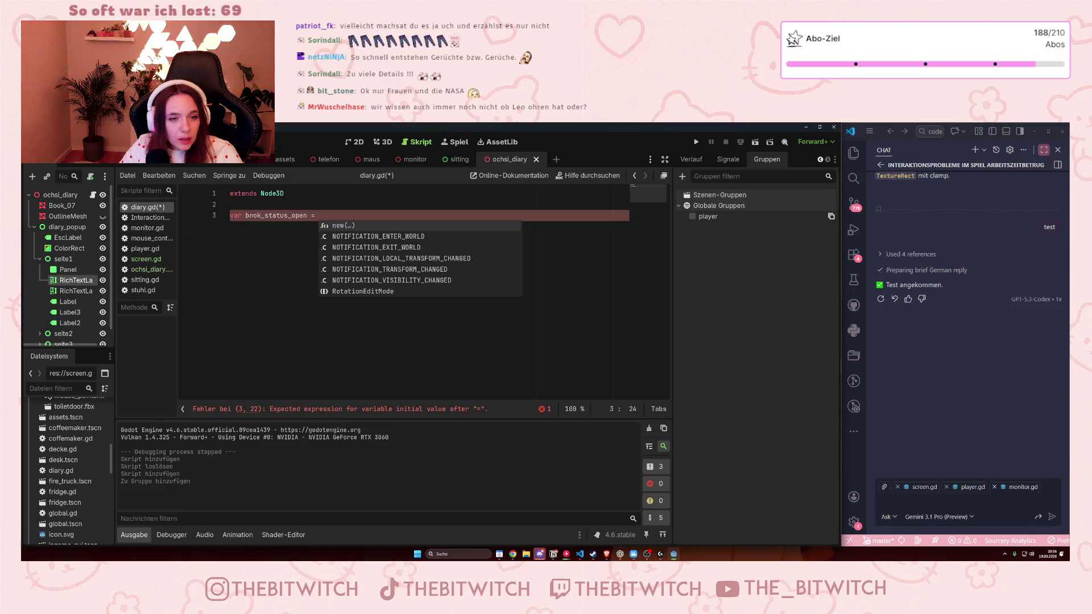
Step: Return to diary.gd via ochsi_diary.gd and screen.gd, and start renaming book_status_open to ochsi_diary
click(151, 270)
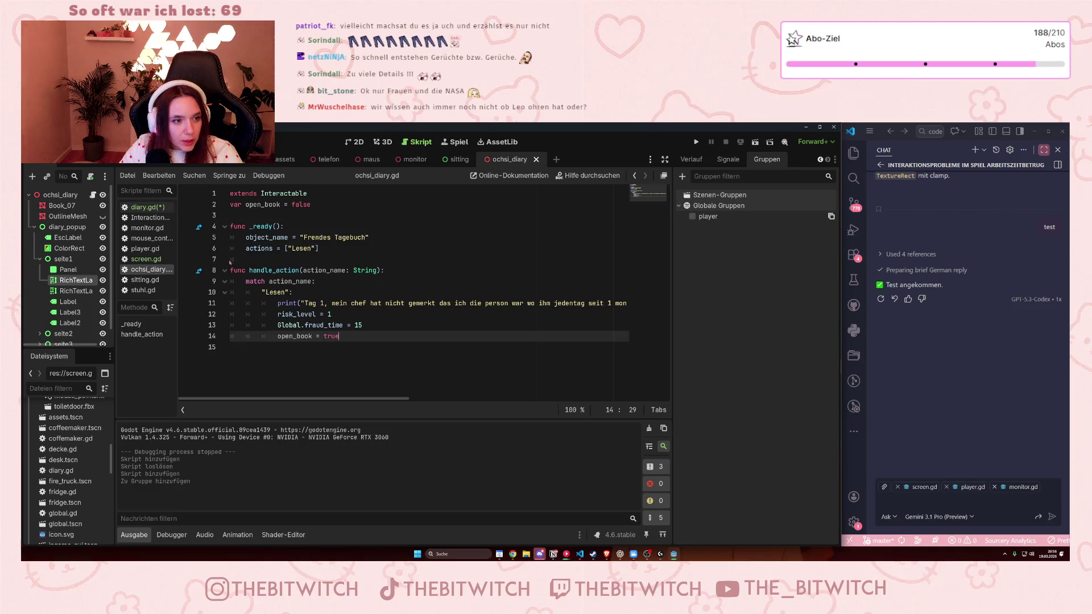
click(146, 259)
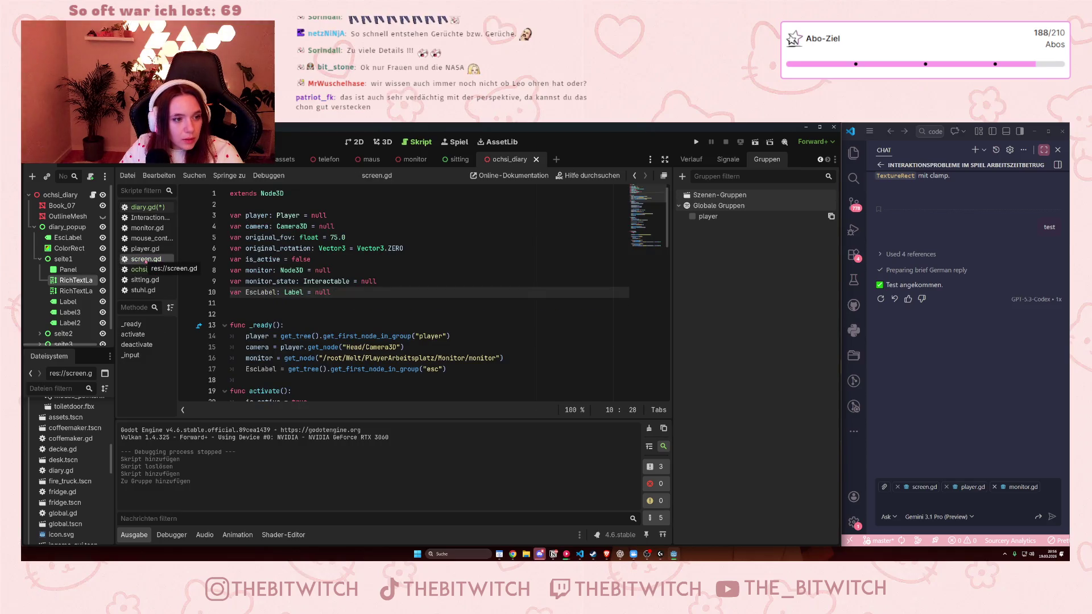
click(147, 207)
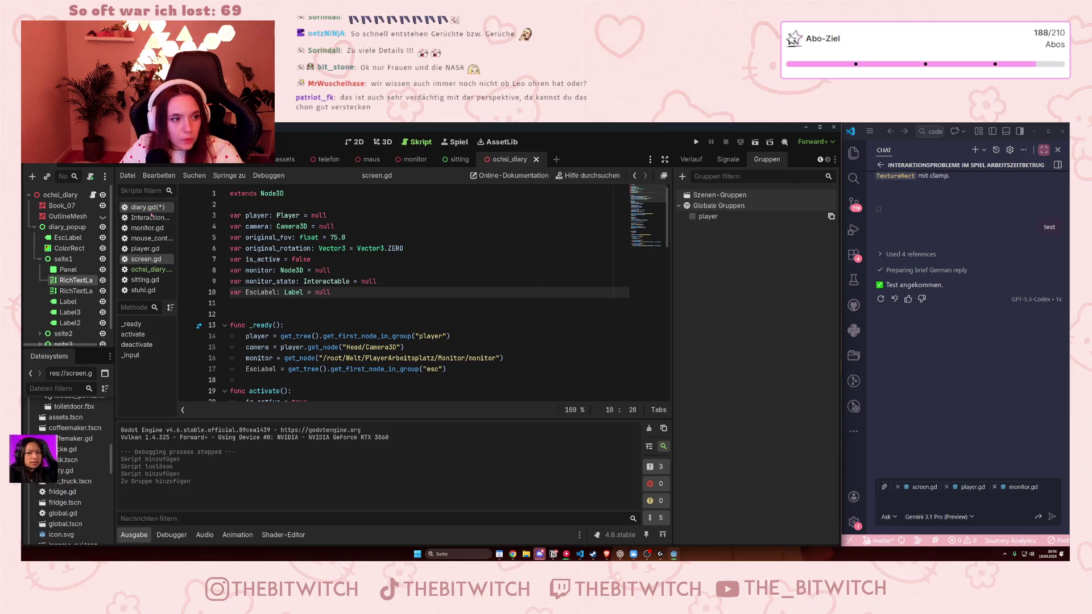
click(307, 215)
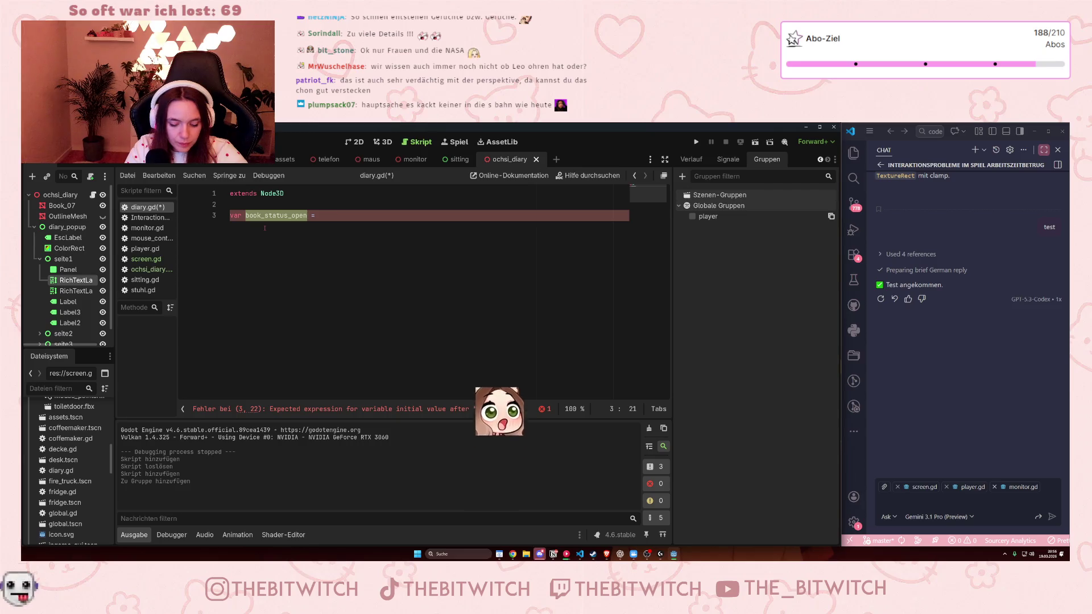
text(o)
text(chsi_d)
text(ia)
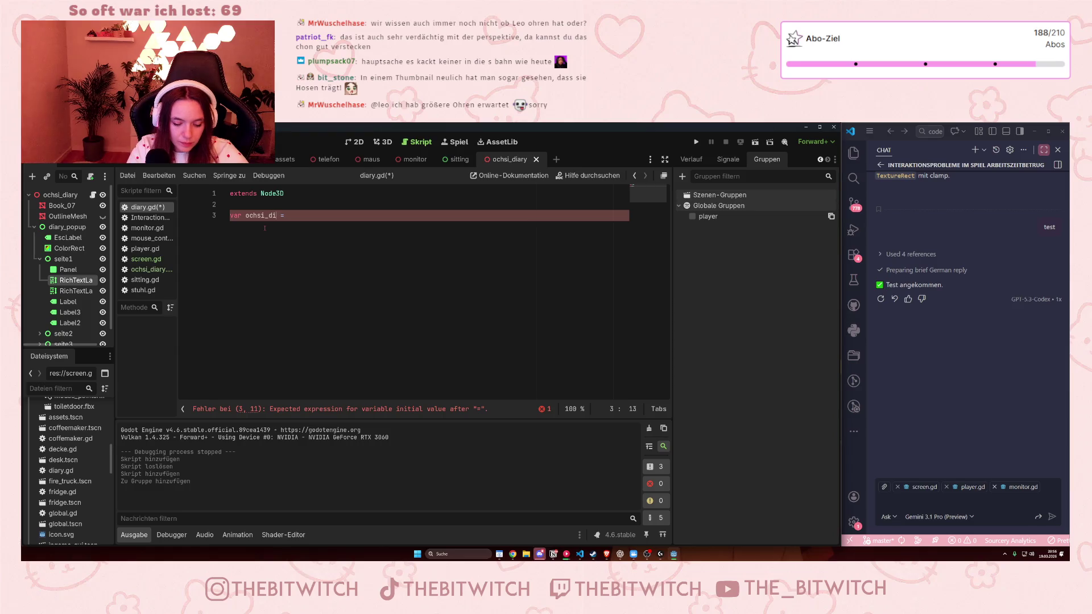
text(ry:)
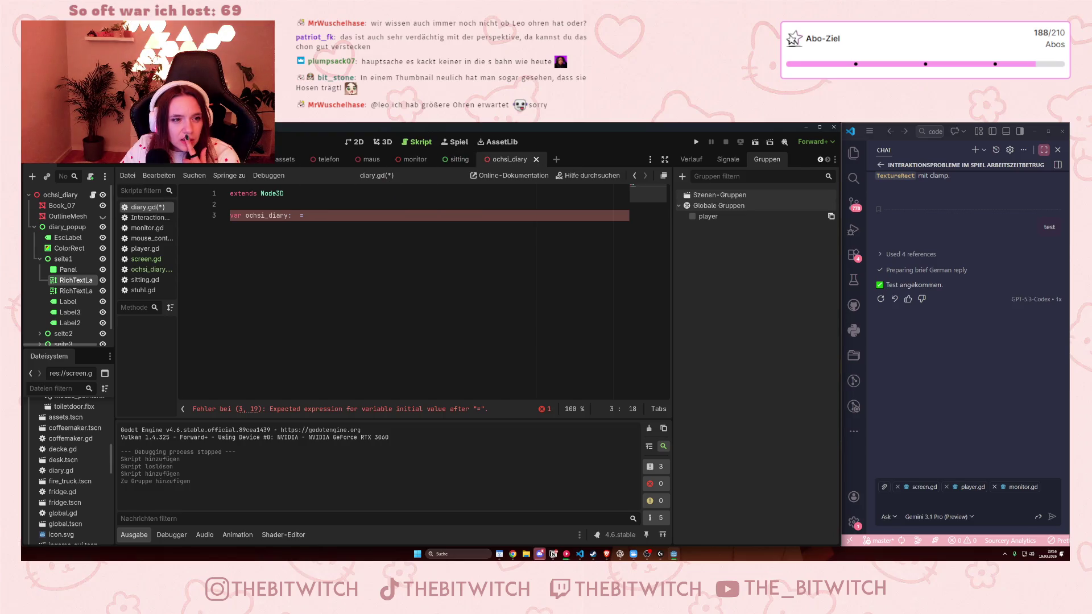
Step: Switch to the diary object's scene and select the ochsi child node to check its groups
click(126, 162)
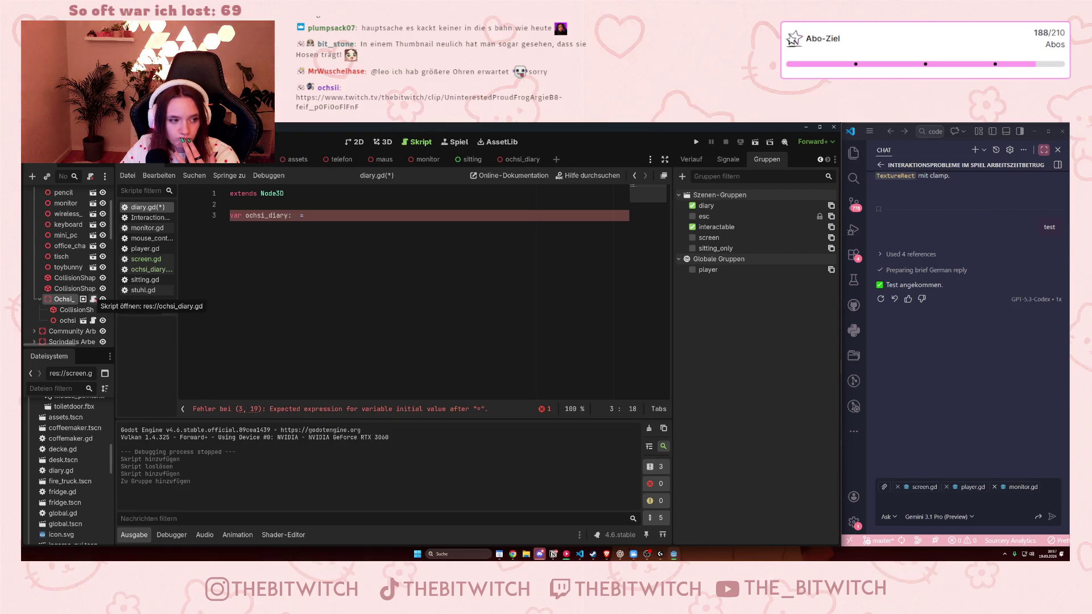
click(68, 321)
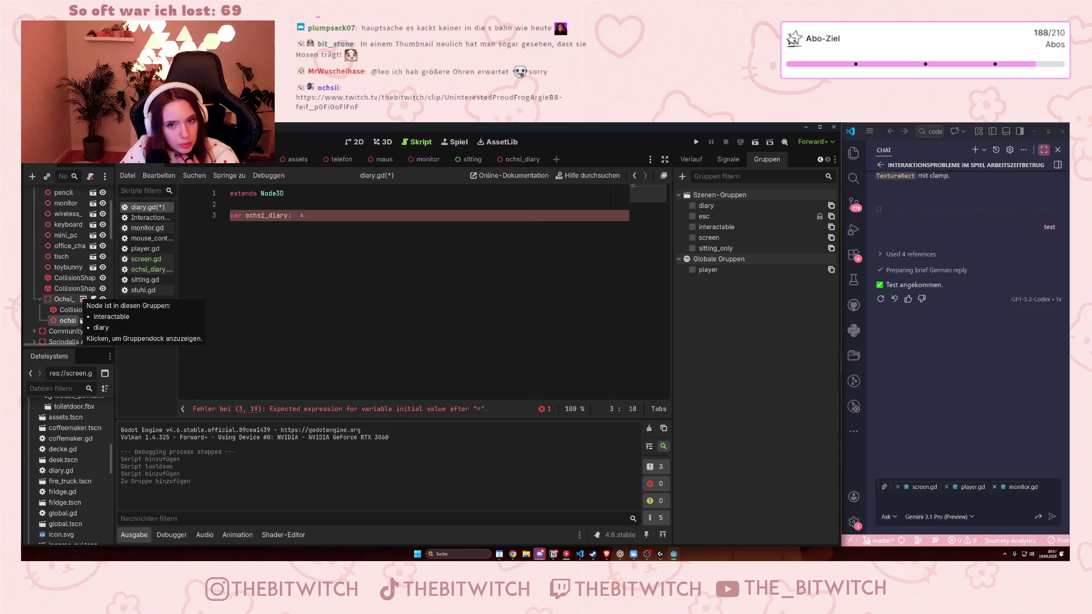
Step: Select the parent Ochsi diary node to see its diary and interactable groups
click(63, 299)
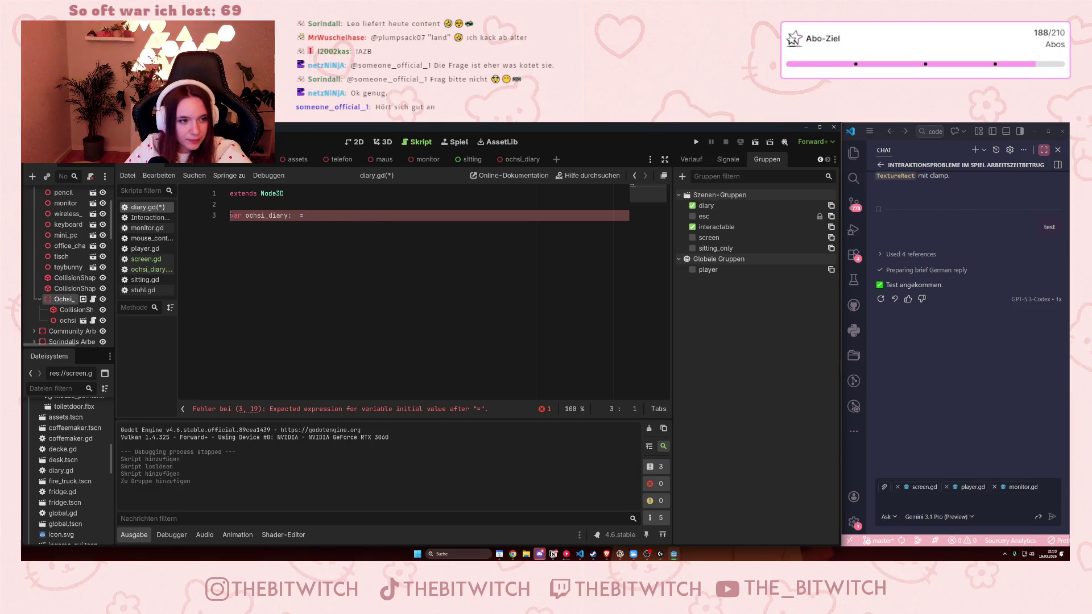
Step: Comment out line 3 of diary.gd as '#var ochsi_diary: =' and save the script
text(#)
key(End)
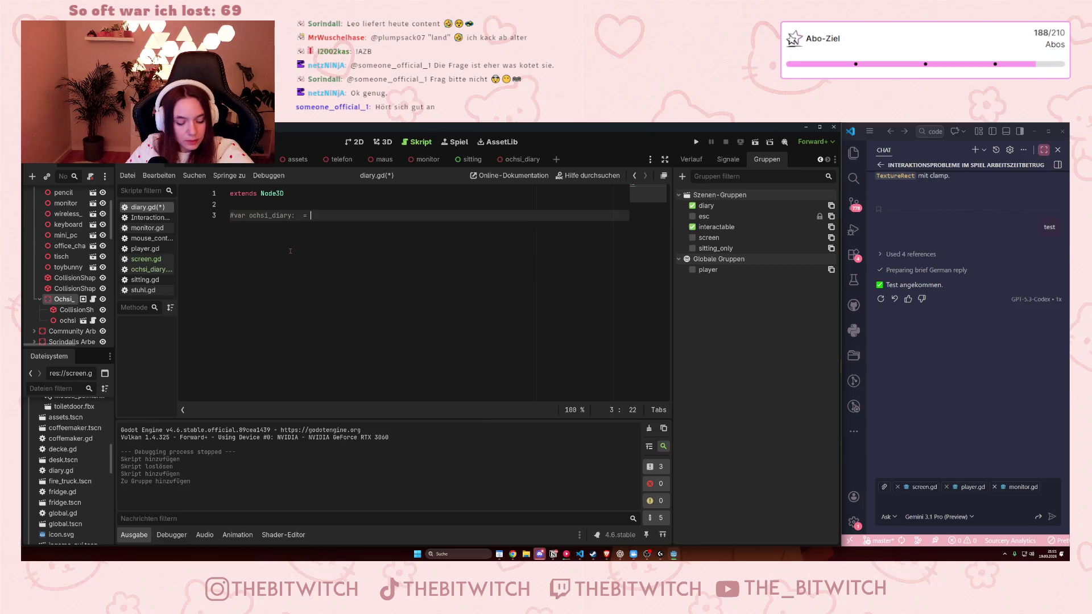
key(ctrl+s)
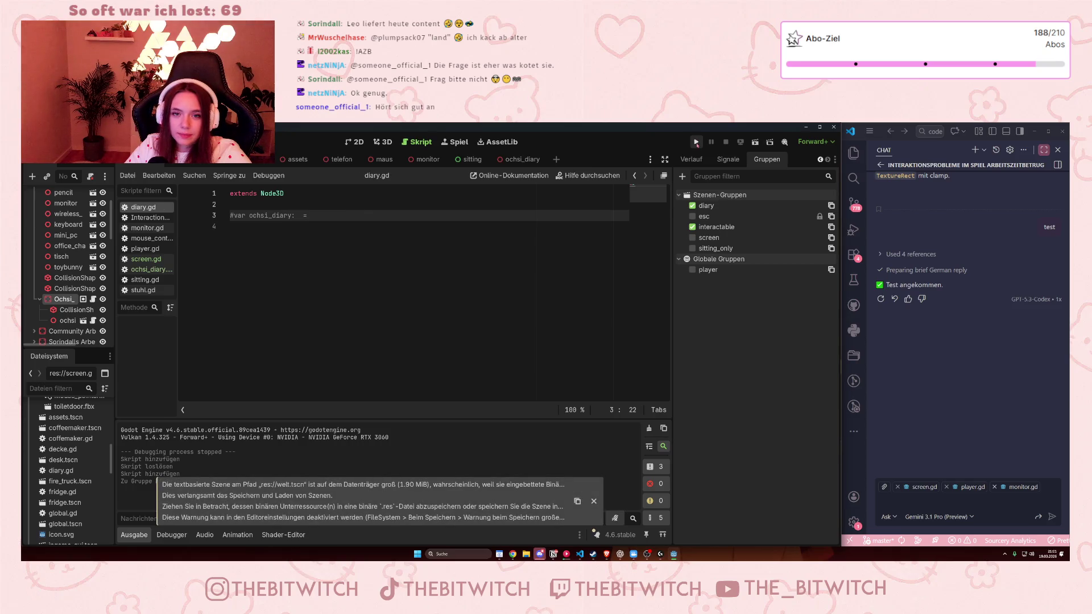
Step: Run a quick playtest, stop it, and bring up the ochsi_diary scene
key(F5)
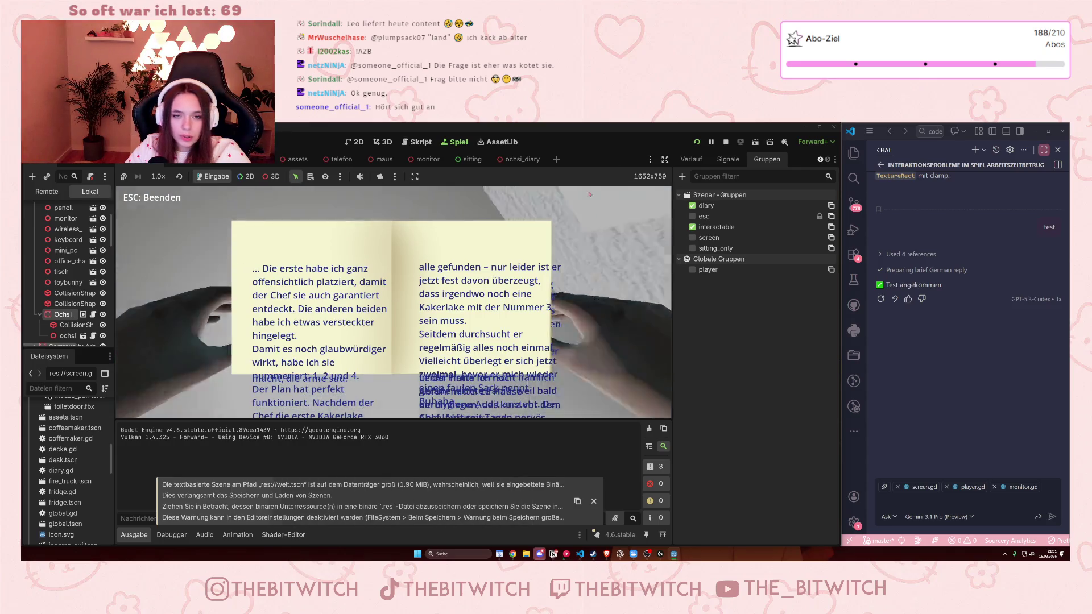
key(Escape)
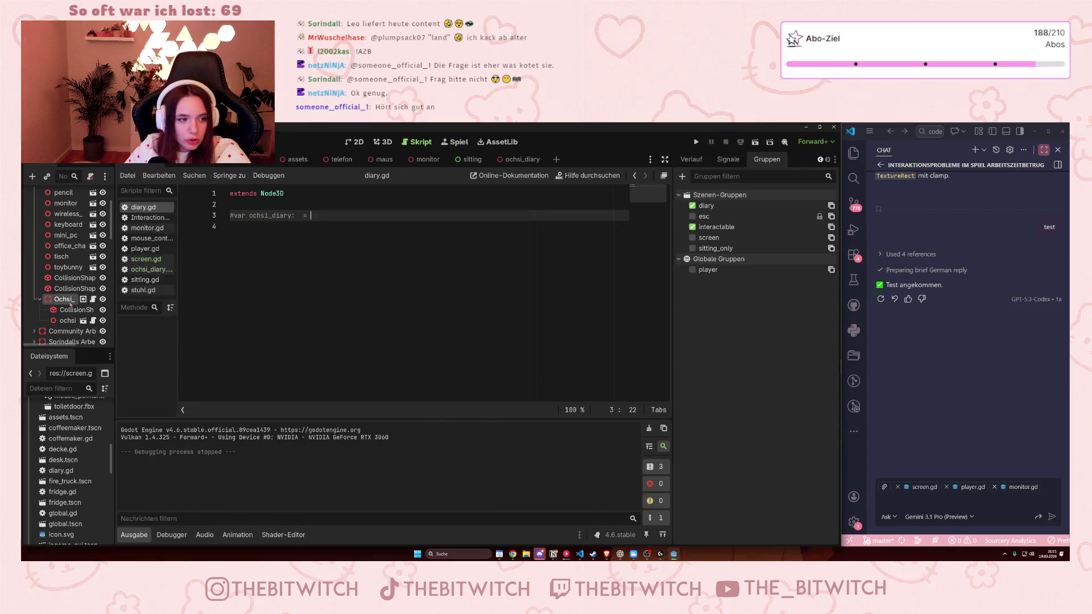
click(515, 159)
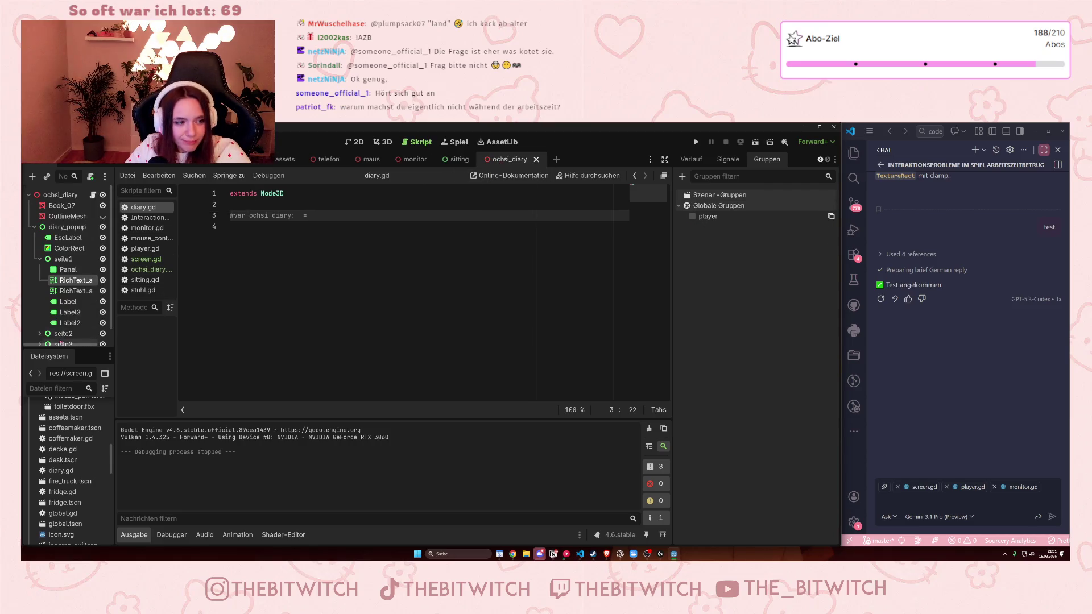
Step: Hide the diary_popup node, start a playtest, and walk through the office to sit at a desk
click(103, 227)
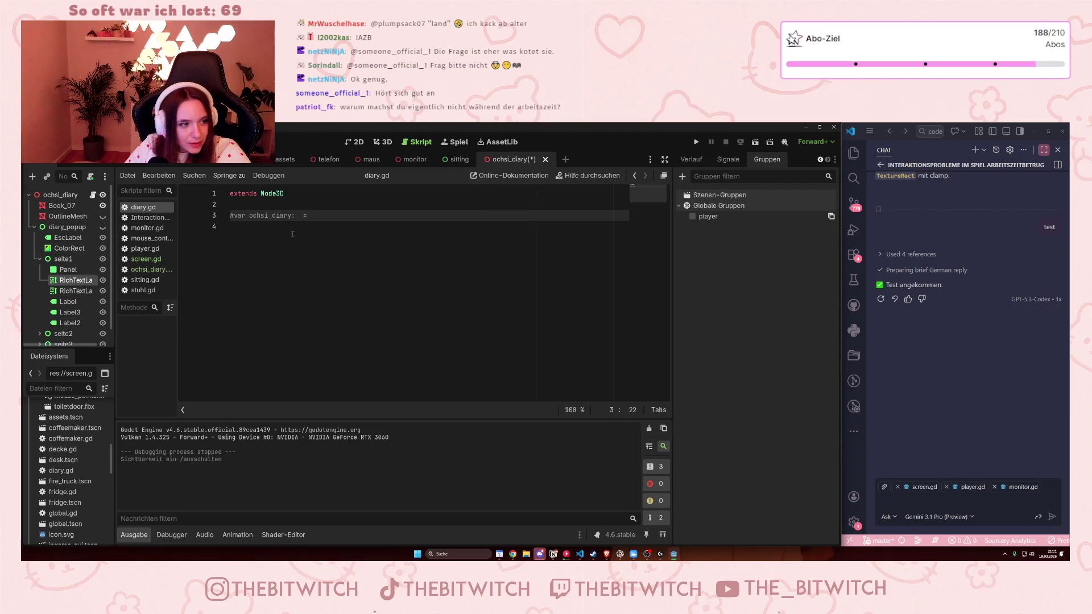
key(F5)
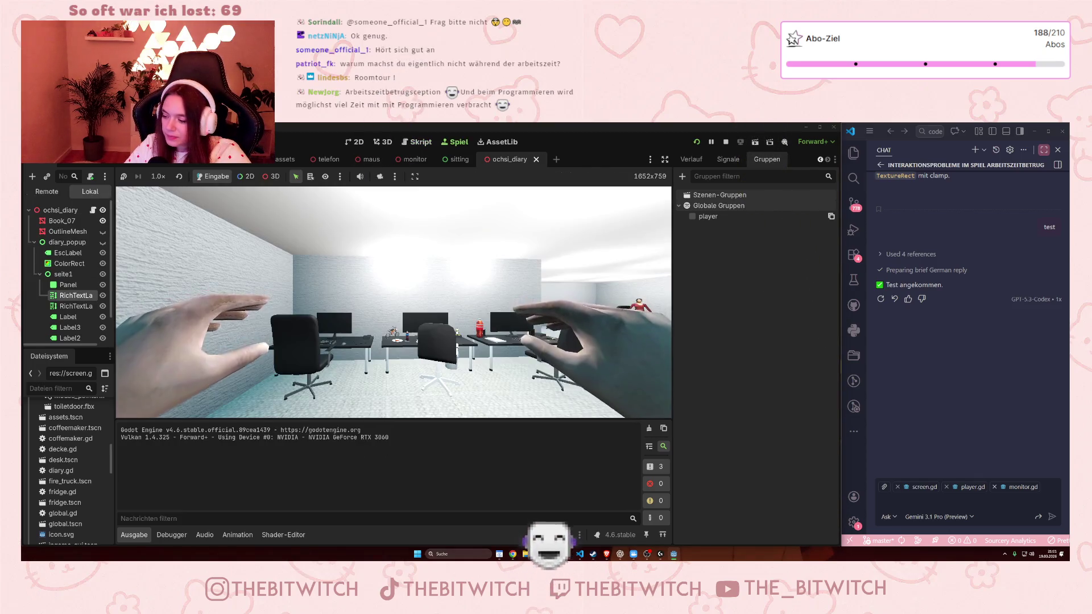
key(w)
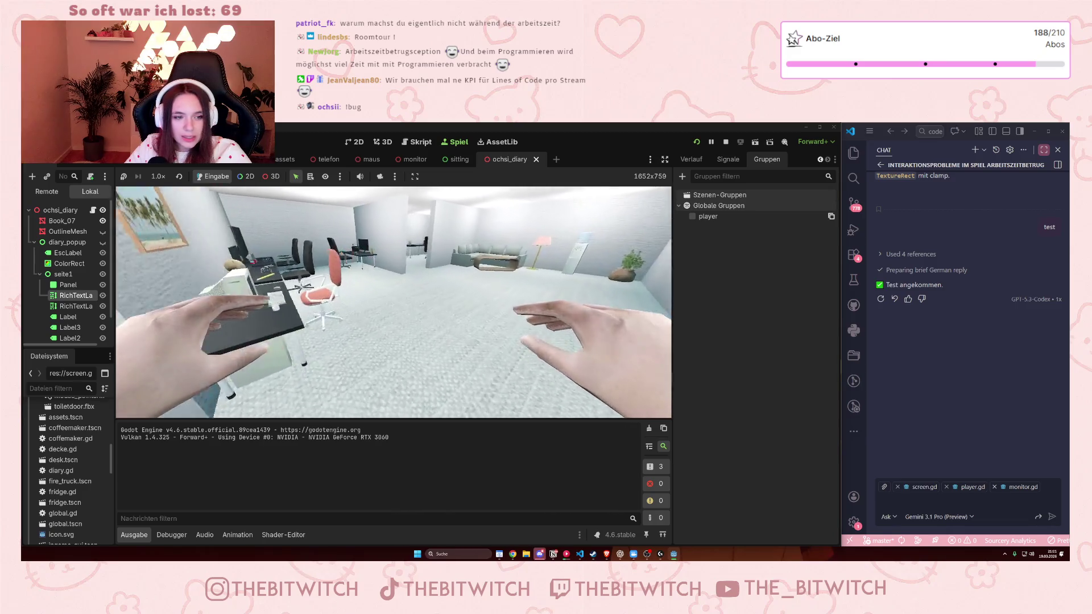
key(w)
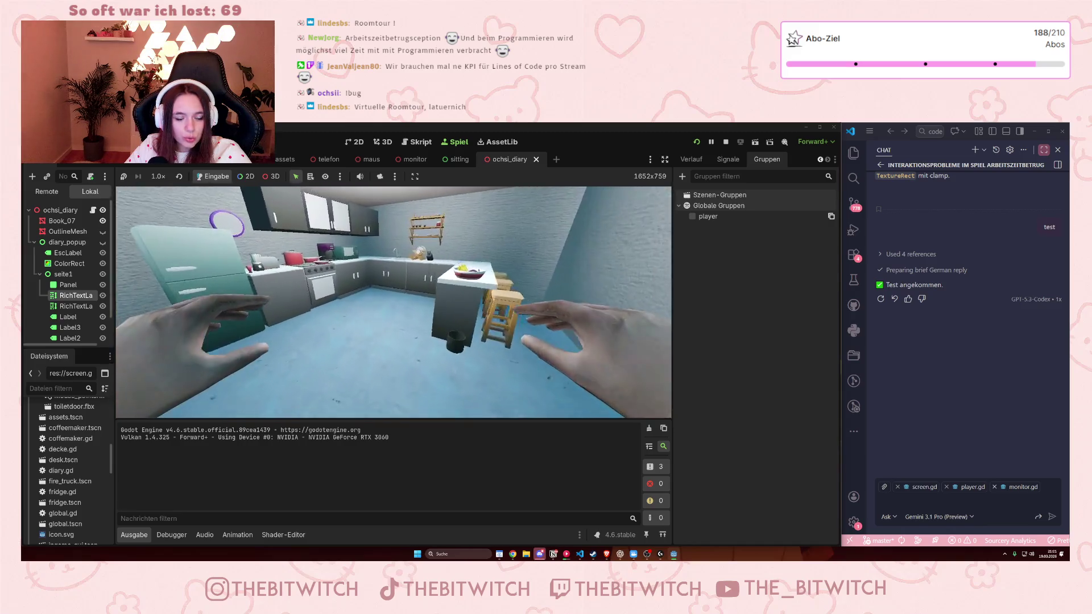
mouse_move(393, 302)
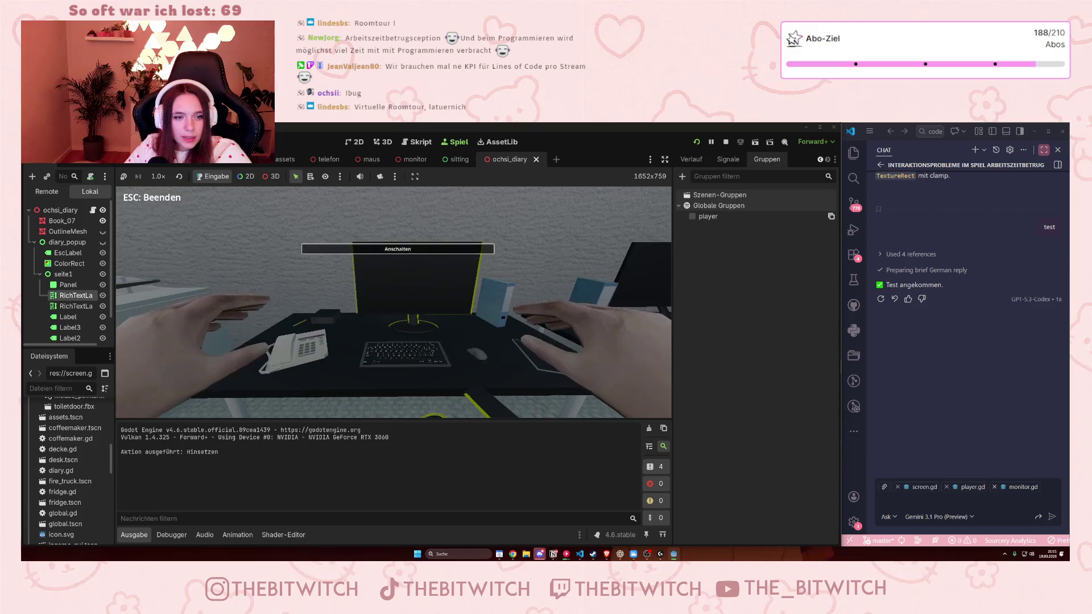
Step: Switch on the desk monitor with Anschalten, then leave the close-up and stand up
click(394, 303)
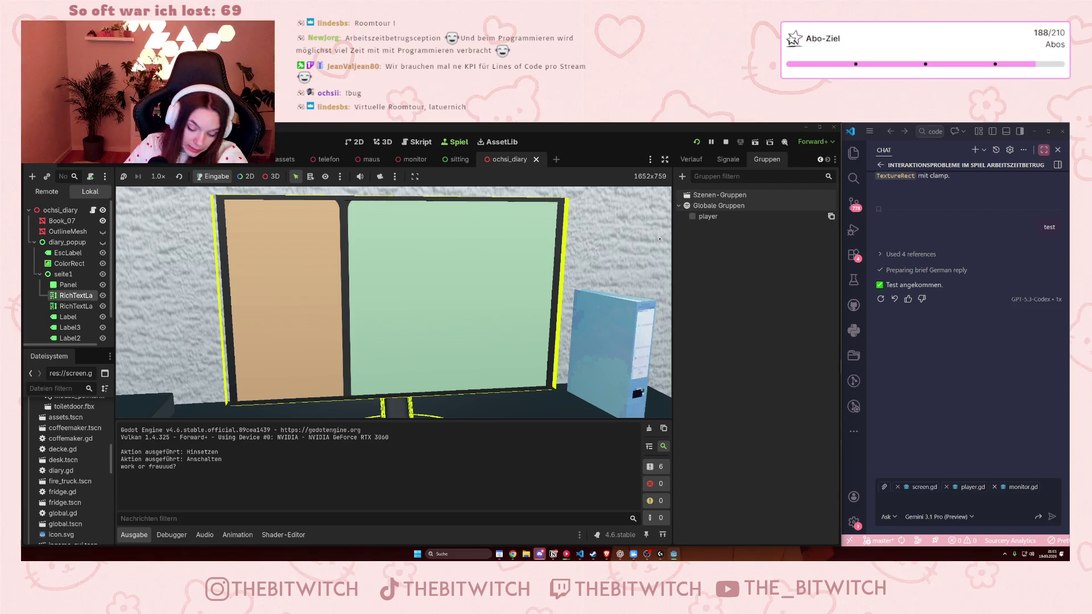
key(Escape)
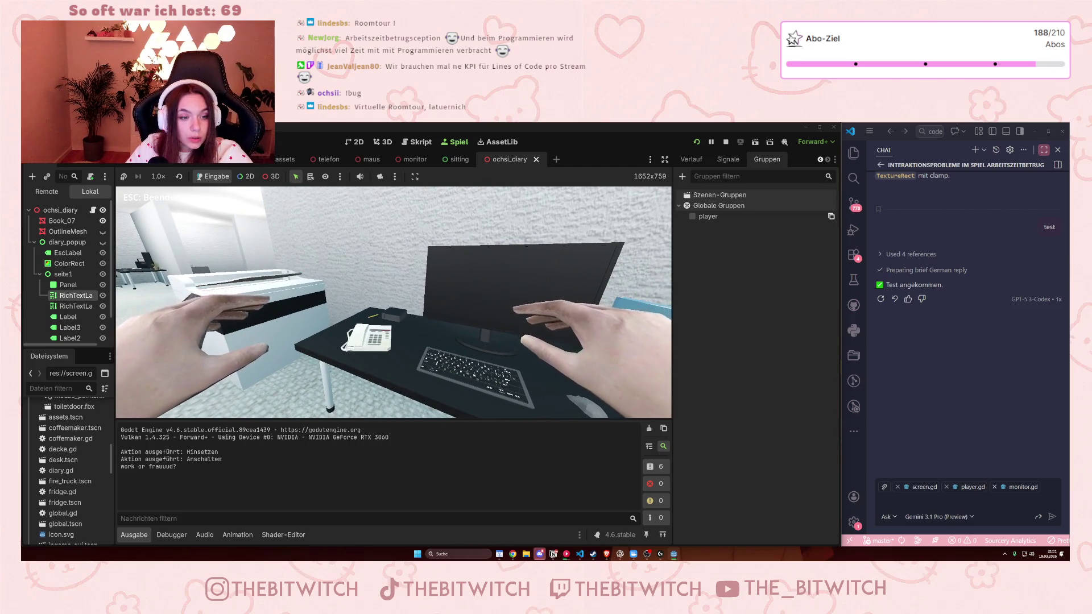
key(Escape)
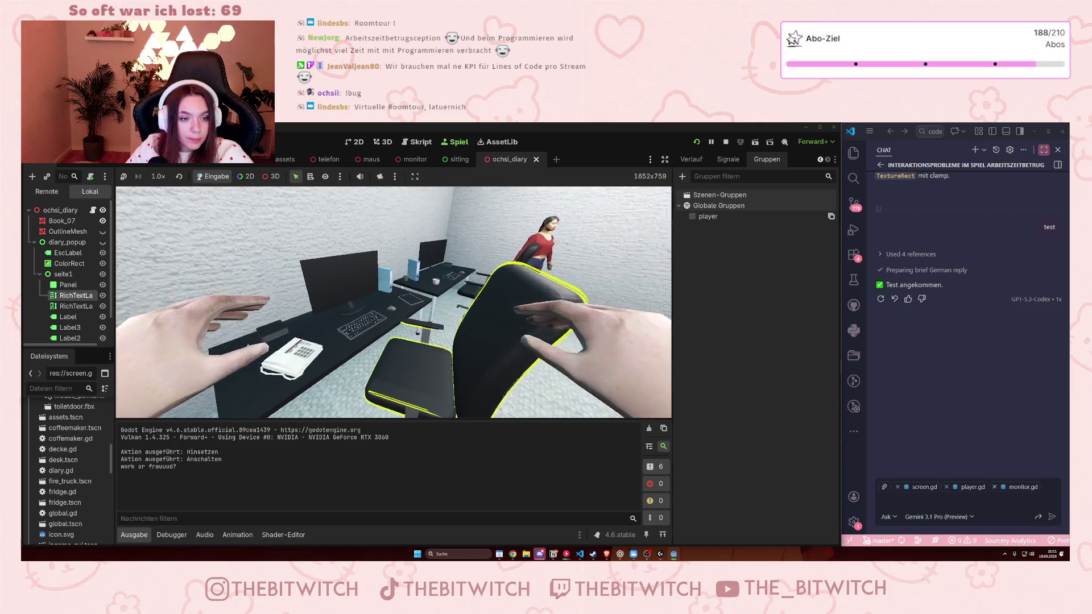
Step: Walk around near the printer with WASD, then stop the running game
key(w)
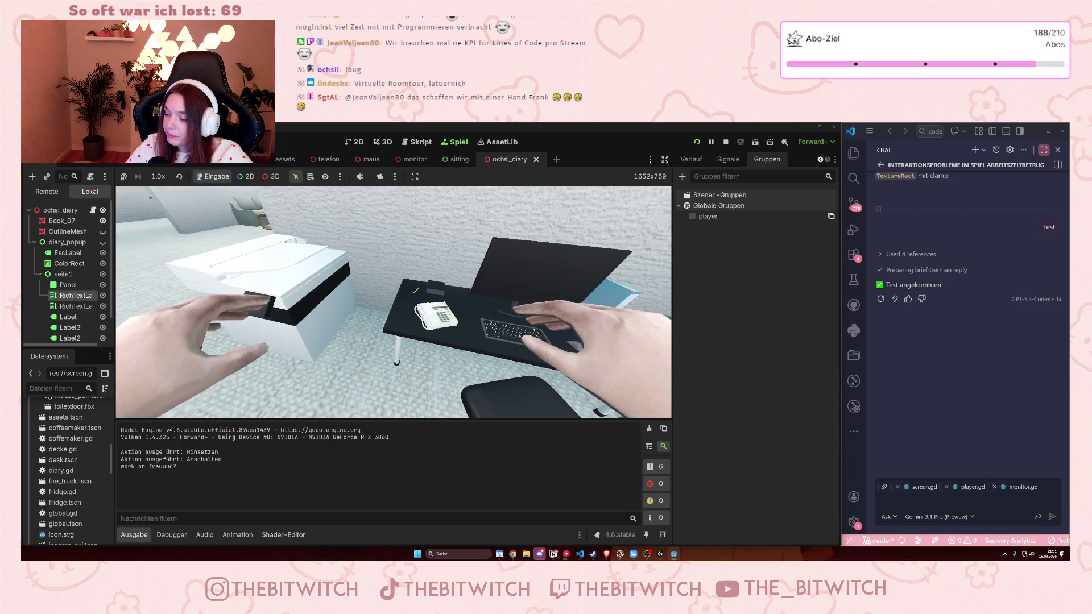
key(w)
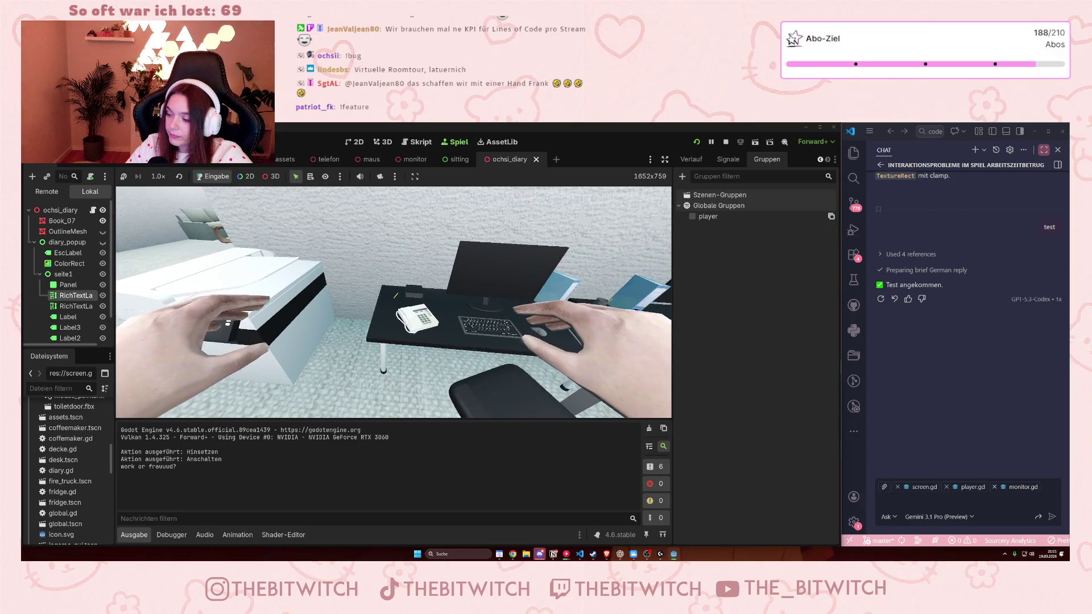
key(a)
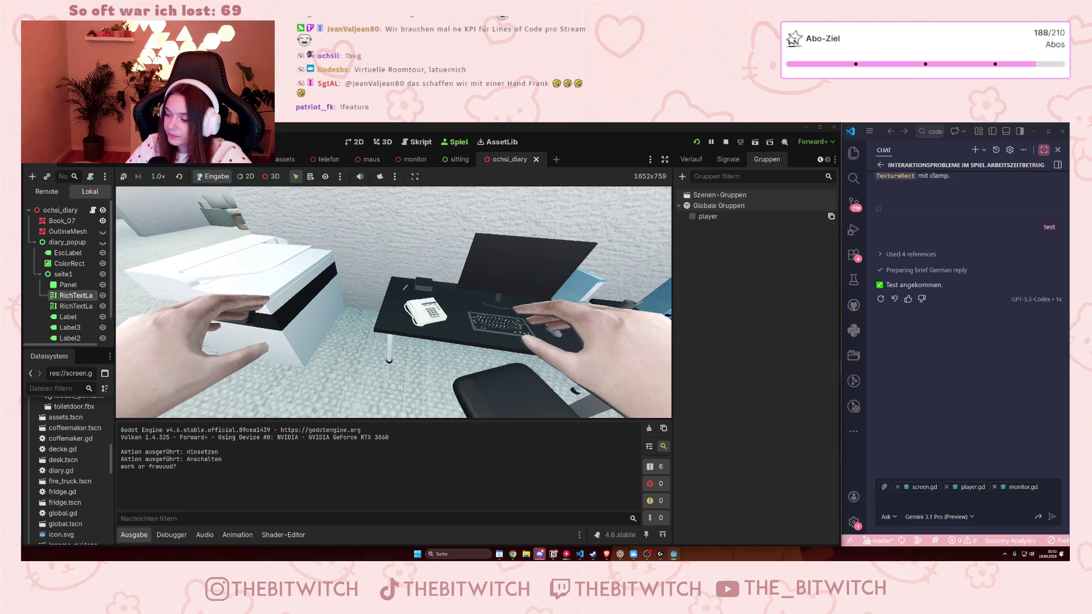
key(a)
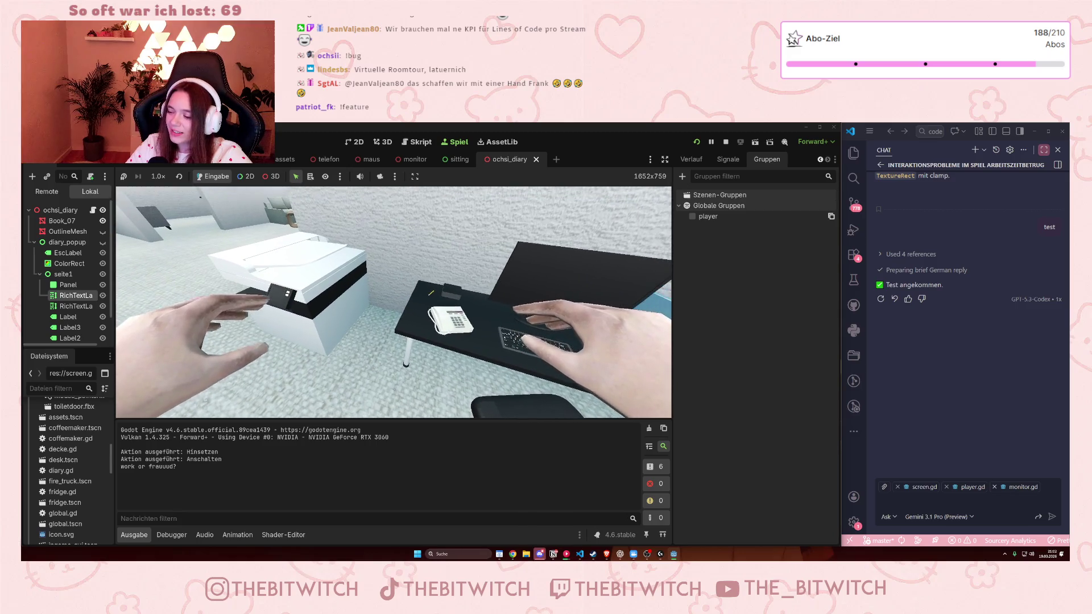
key(a)
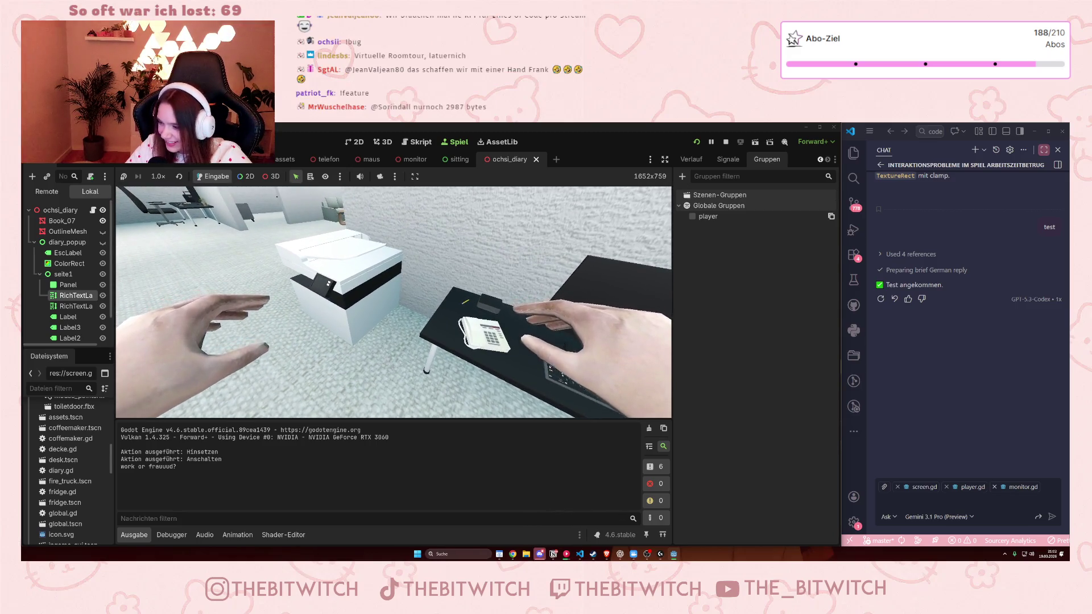
key(a)
key(d)
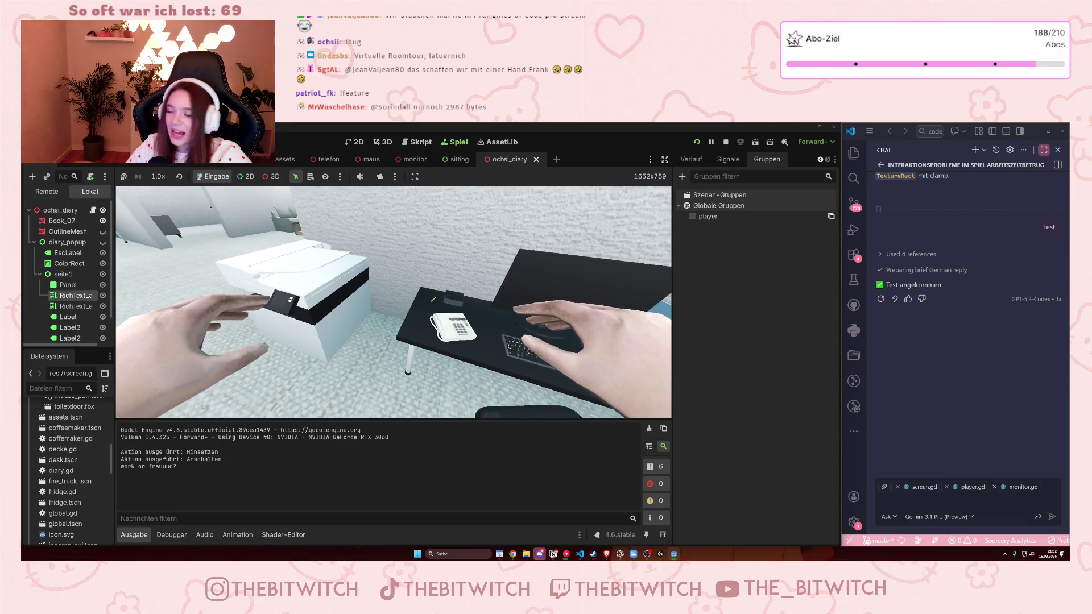
key(a)
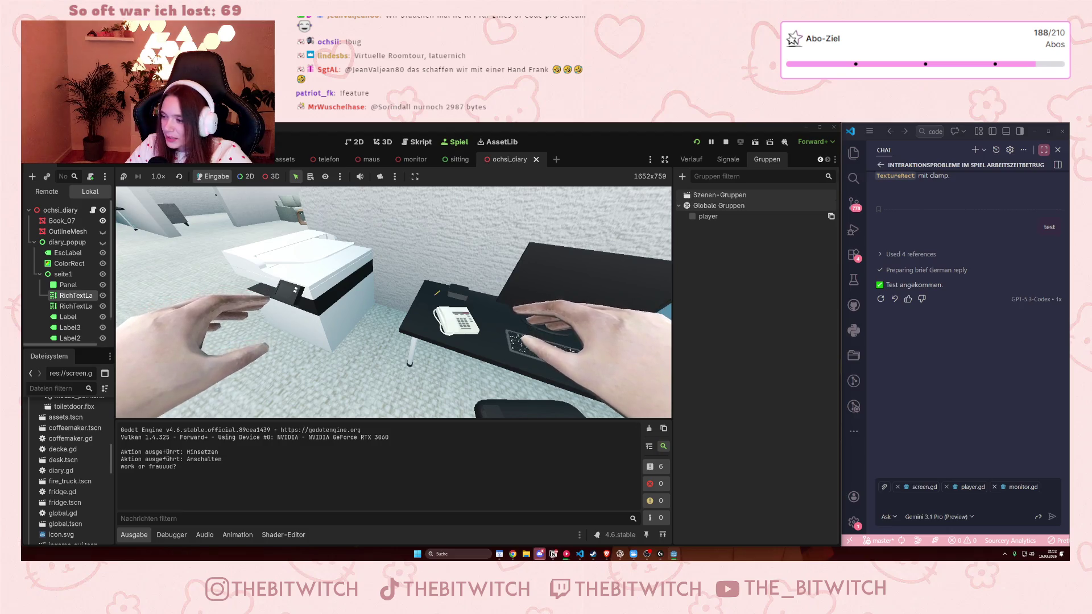
key(d)
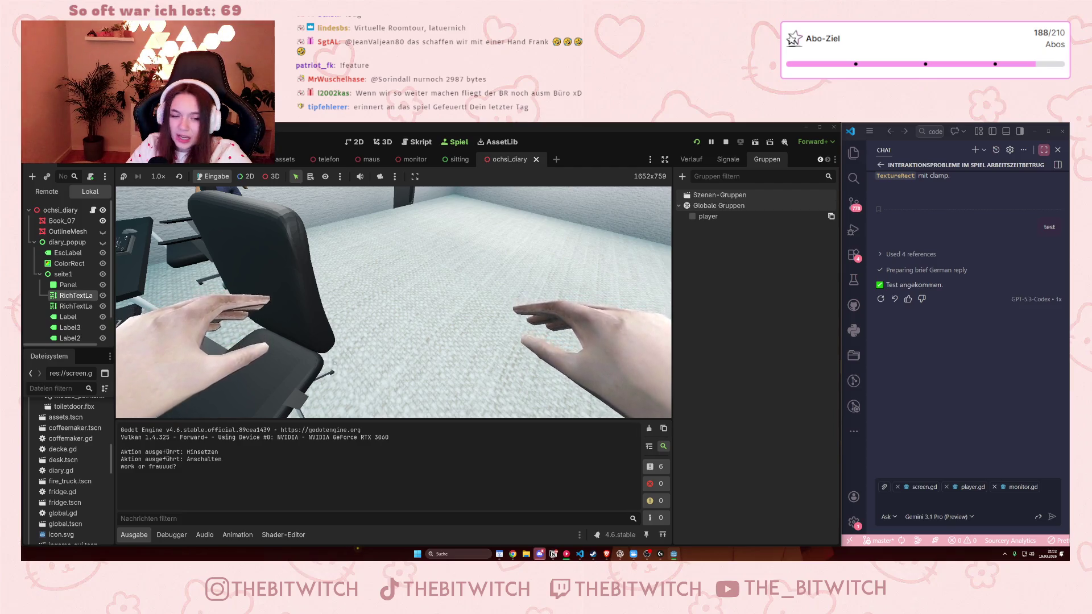
click(726, 141)
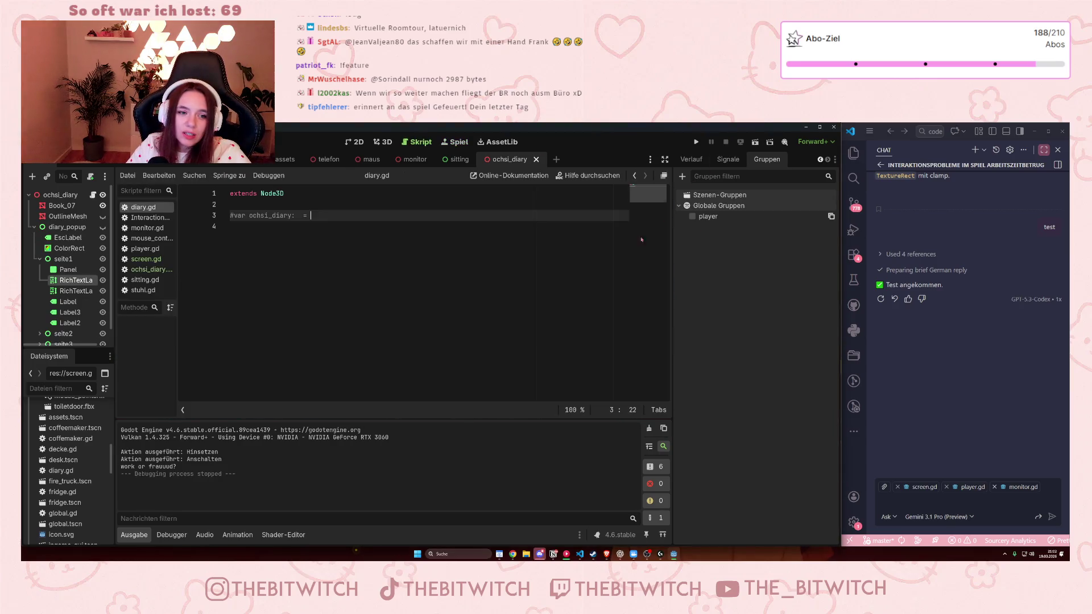